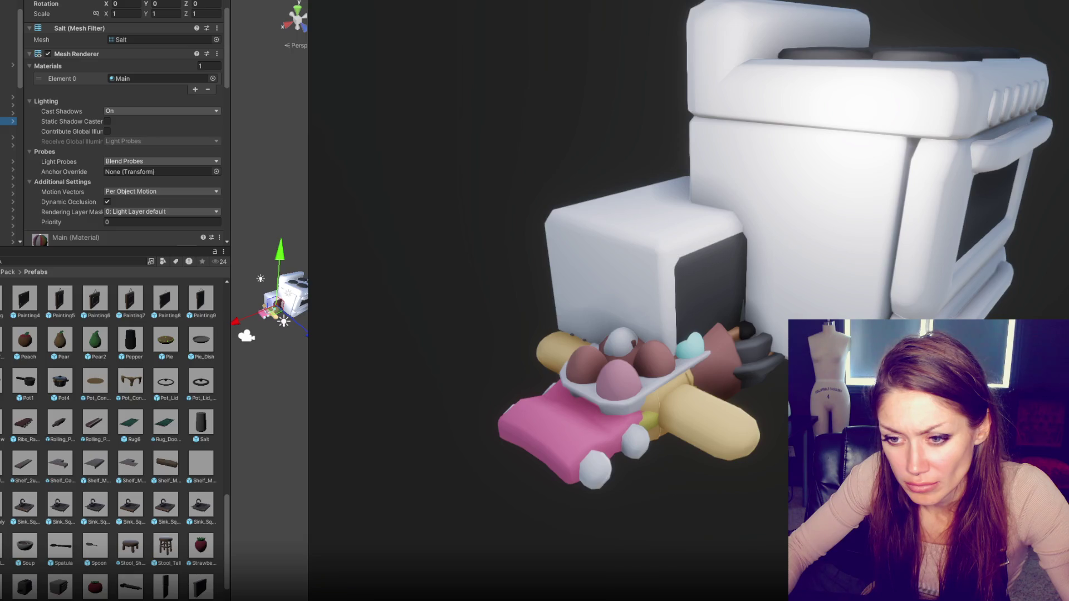
# Inspect the Pepper and Soup prefabs and the scene's Toast, Tomato, Strawberry and Toaster objects.
pyautogui.click(129, 348)
pyautogui.scroll(-2, 129, 348)
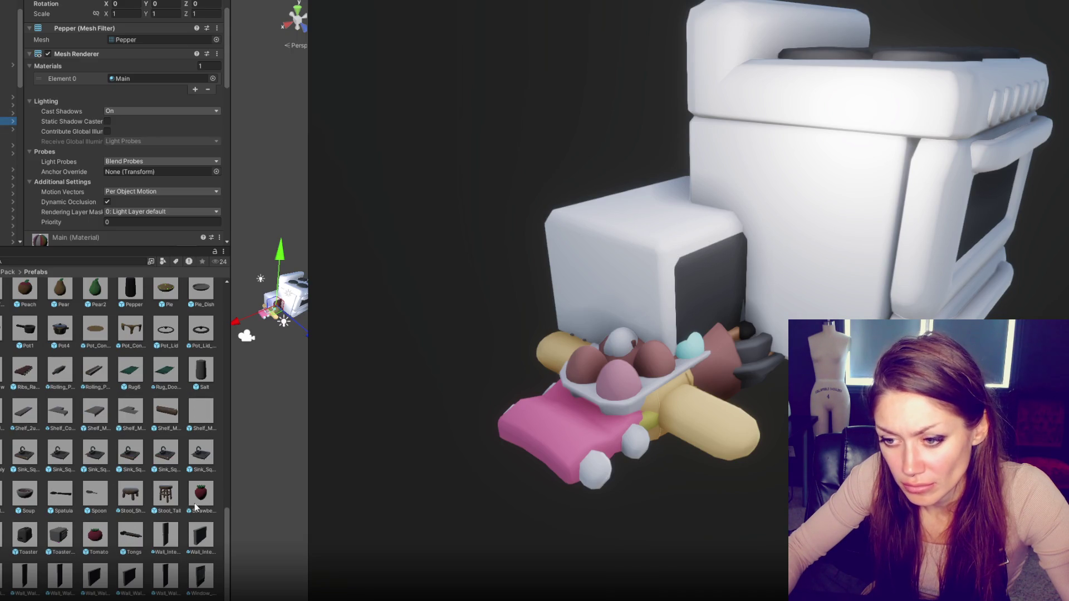
pyautogui.click(24, 494)
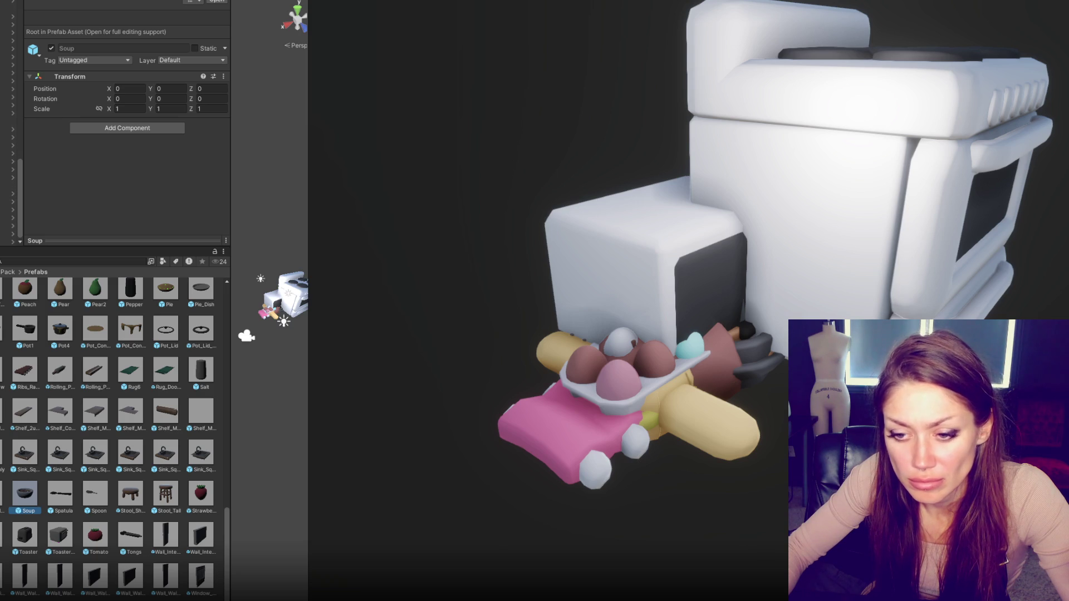
pyautogui.click(8, 119)
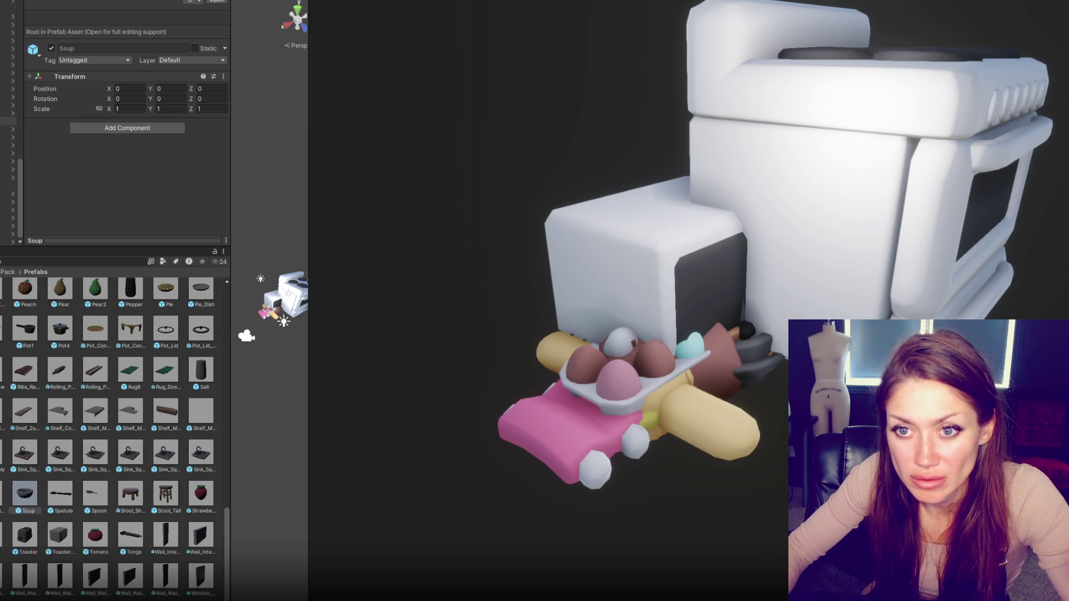
pyautogui.click(8, 185)
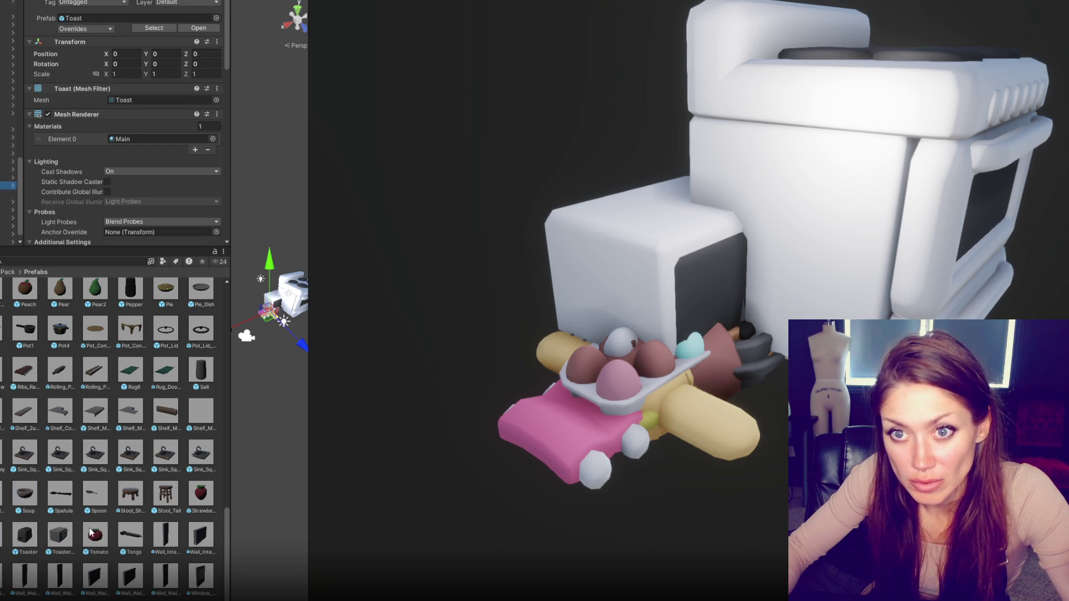
pyautogui.click(9, 23)
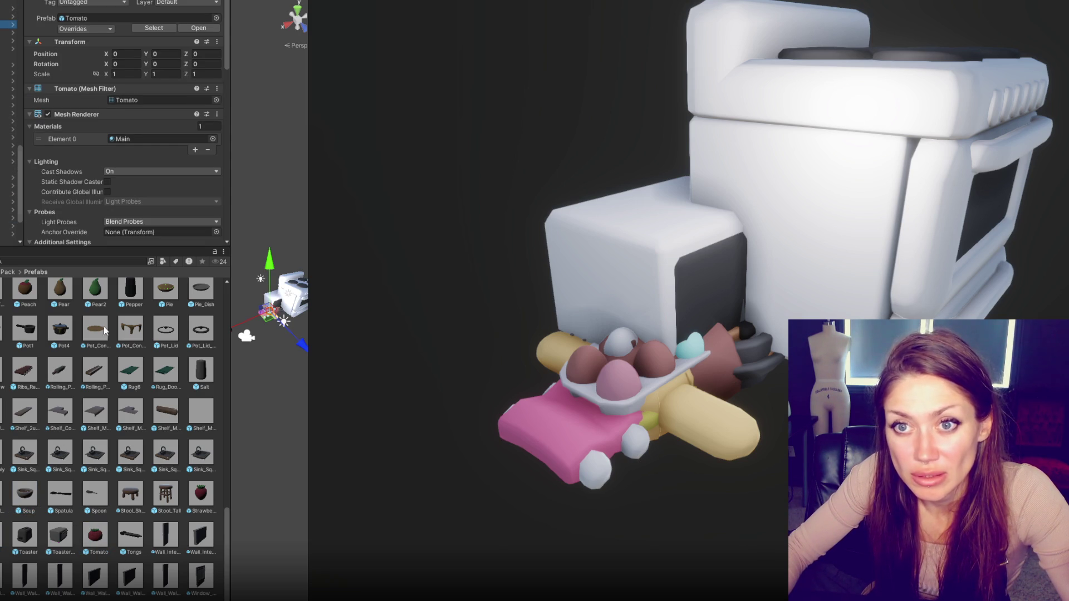
pyautogui.scroll(5, 11, 123)
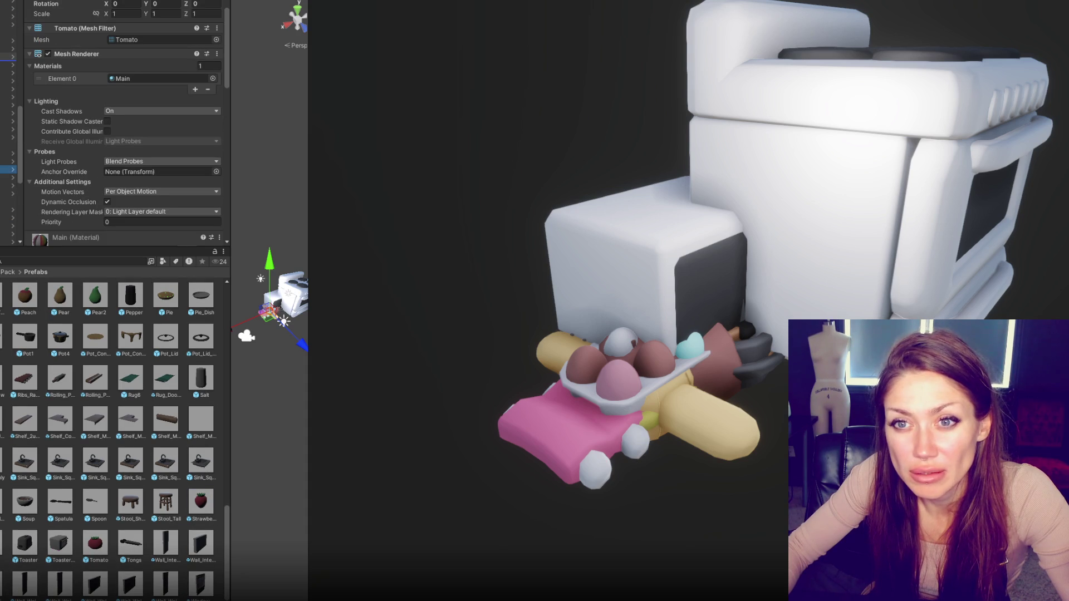
pyautogui.click(8, 65)
pyautogui.scroll(-1, 50, 450)
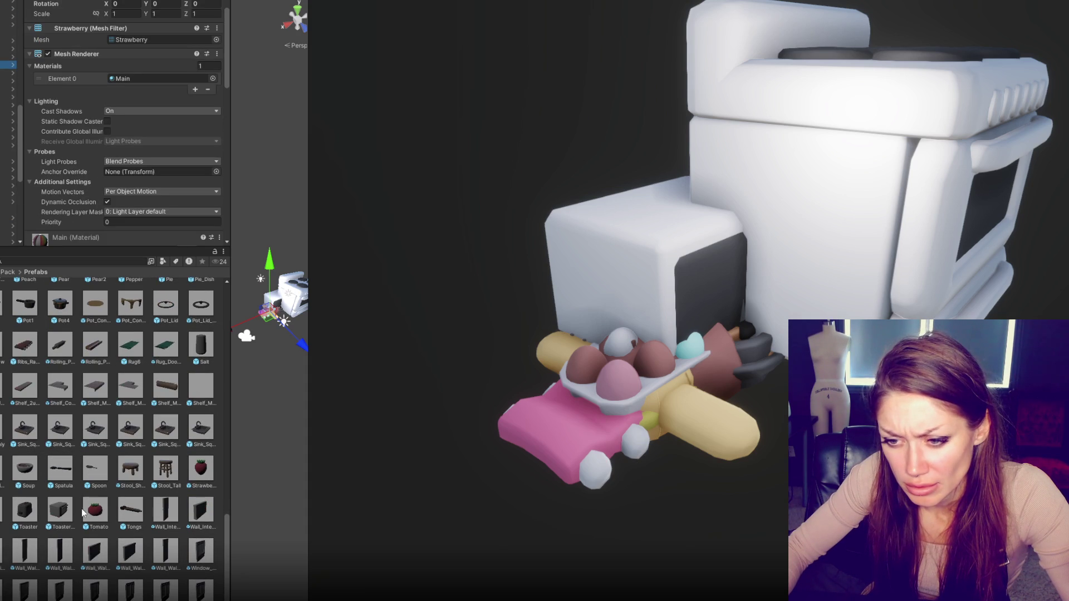
pyautogui.scroll(2, 9, 139)
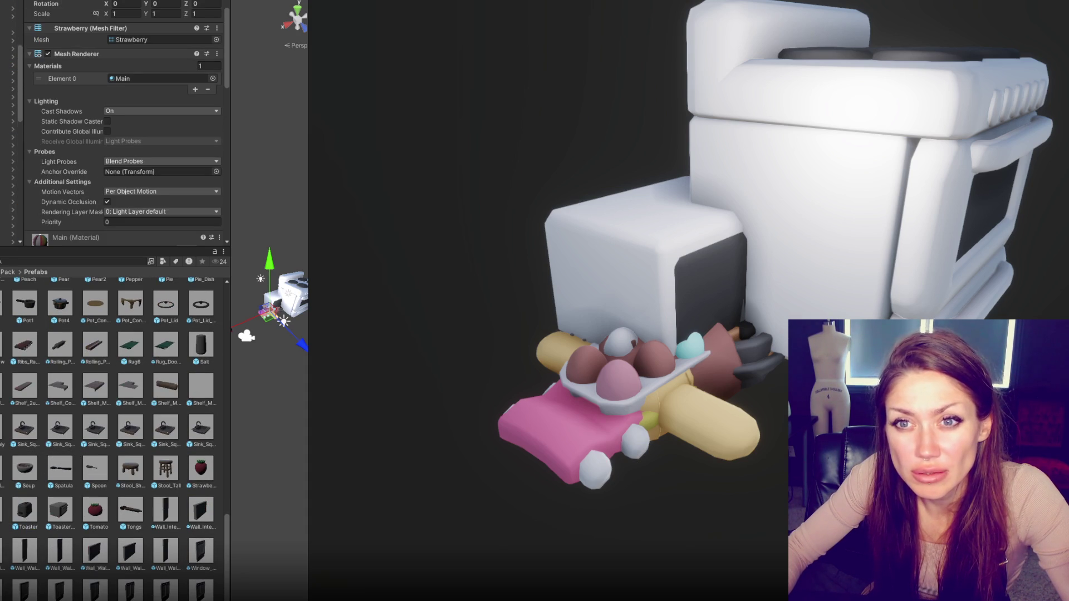
pyautogui.click(8, 89)
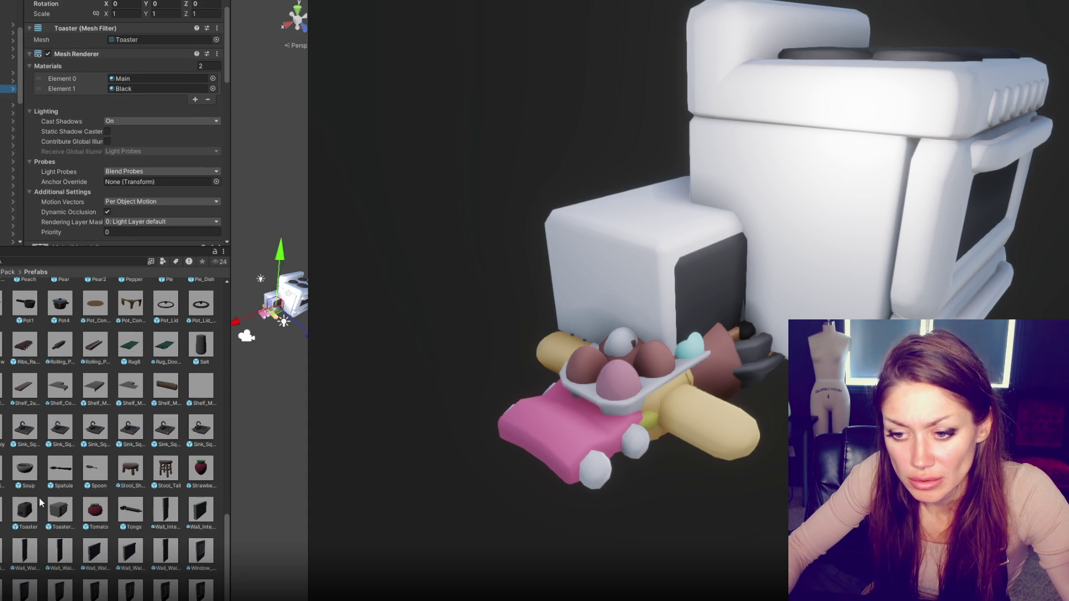
pyautogui.scroll(1, 59, 509)
pyautogui.press('Left')
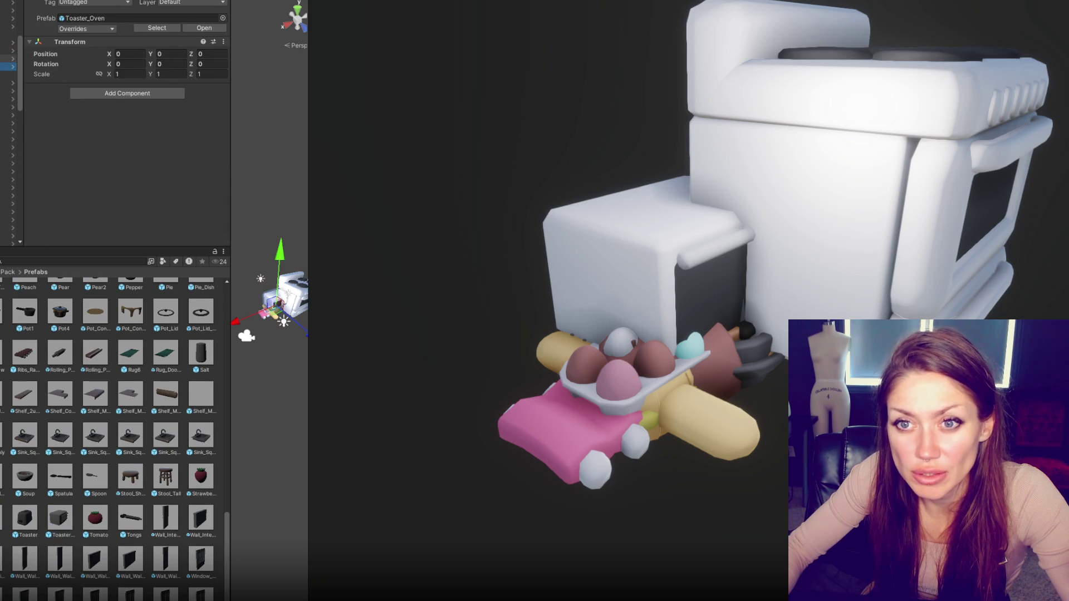
# Inspect the Toast object, the Tongs and Spatula prefabs, and an empty parent object.
pyautogui.click(9, 169)
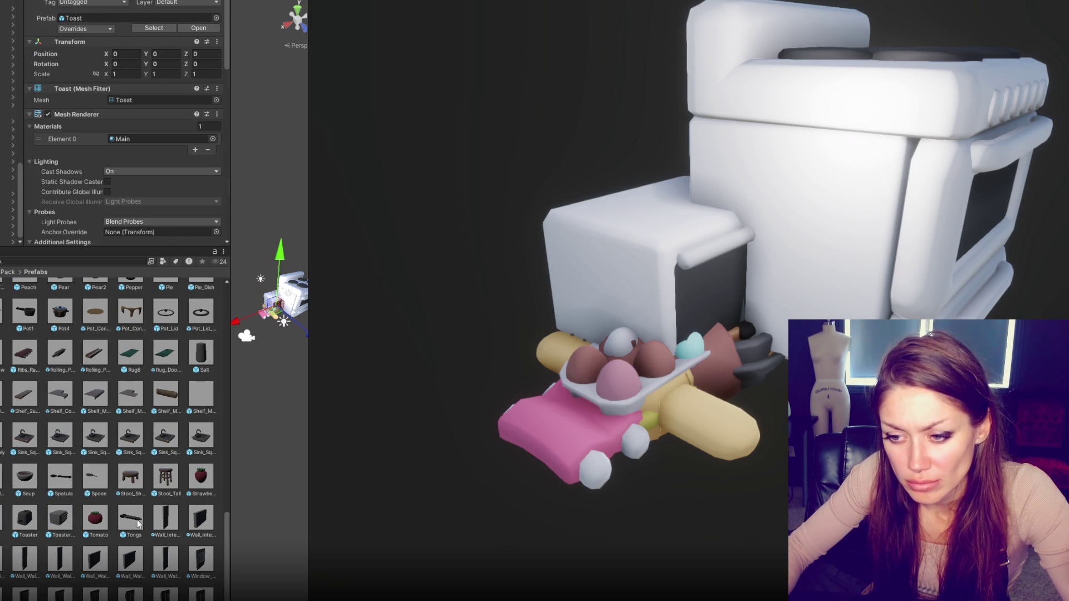
pyautogui.scroll(5, 11, 139)
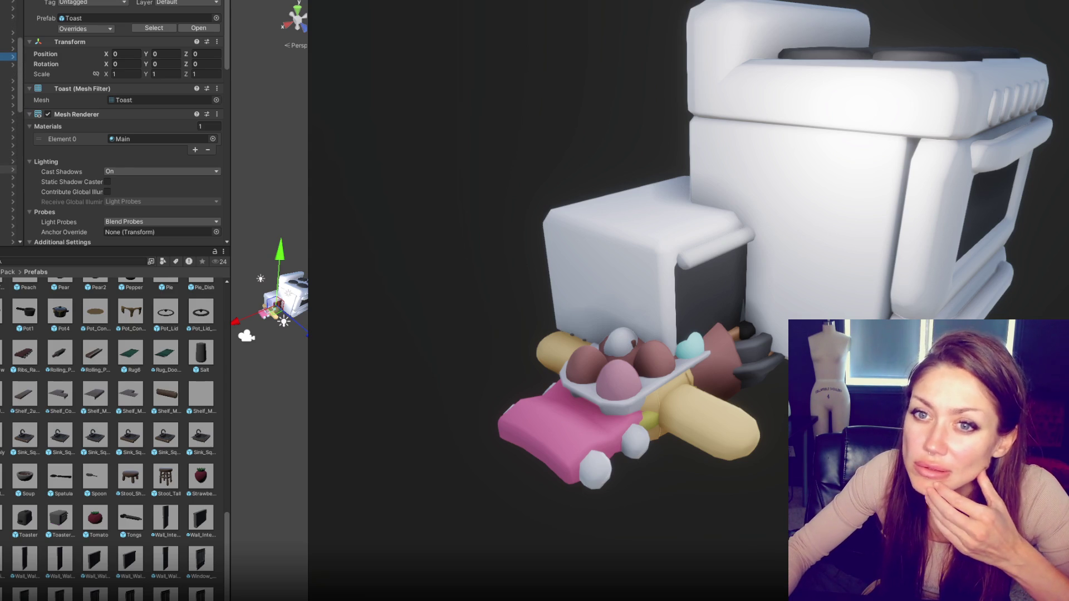
pyautogui.scroll(1, 127, 518)
pyautogui.scroll(-3, 123, 140)
pyautogui.click(135, 516)
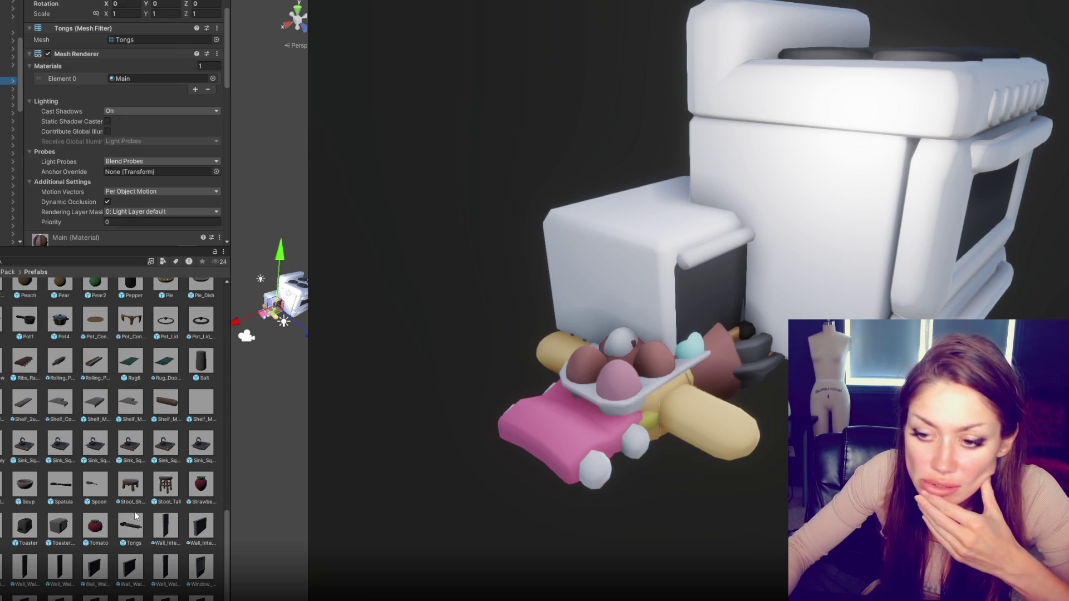
pyautogui.scroll(-1, 132, 503)
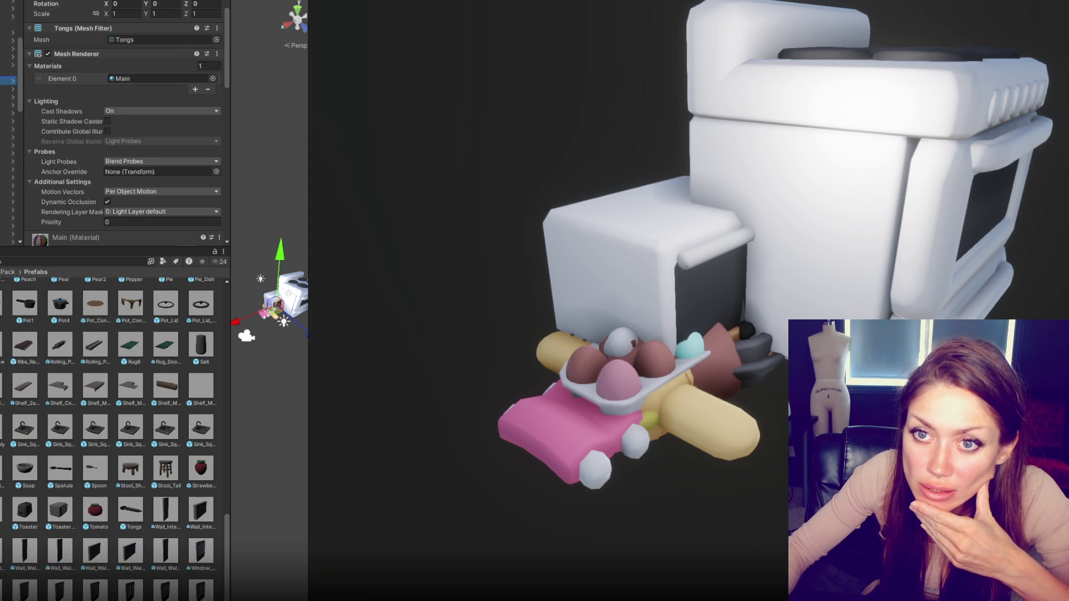
pyautogui.click(58, 473)
pyautogui.moveTo(95, 469); pyautogui.dragTo(114, 472)
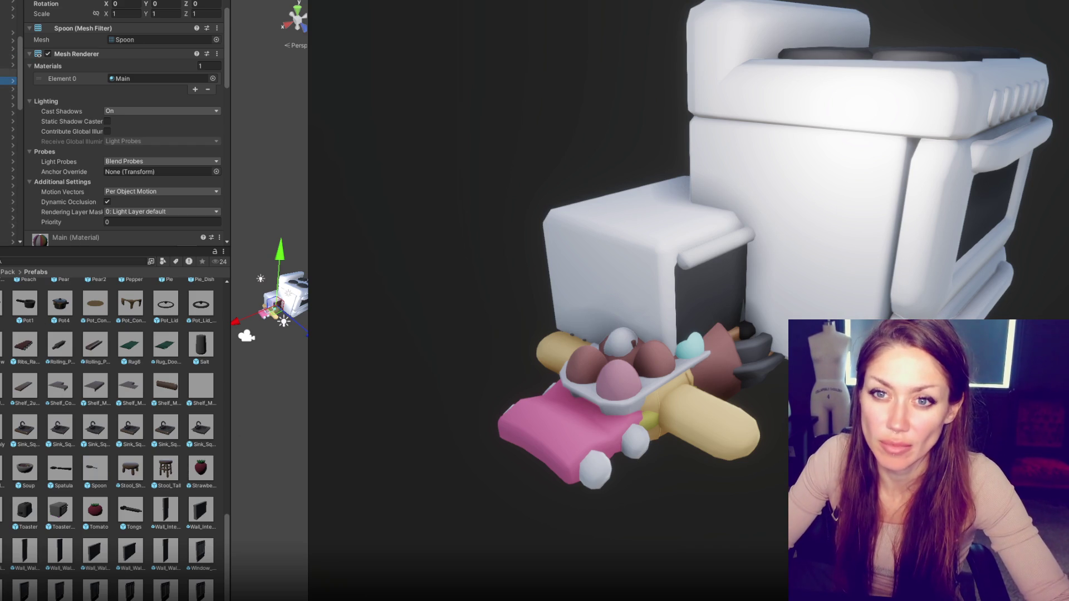
pyautogui.click(8, 72)
pyautogui.scroll(2, 11, 111)
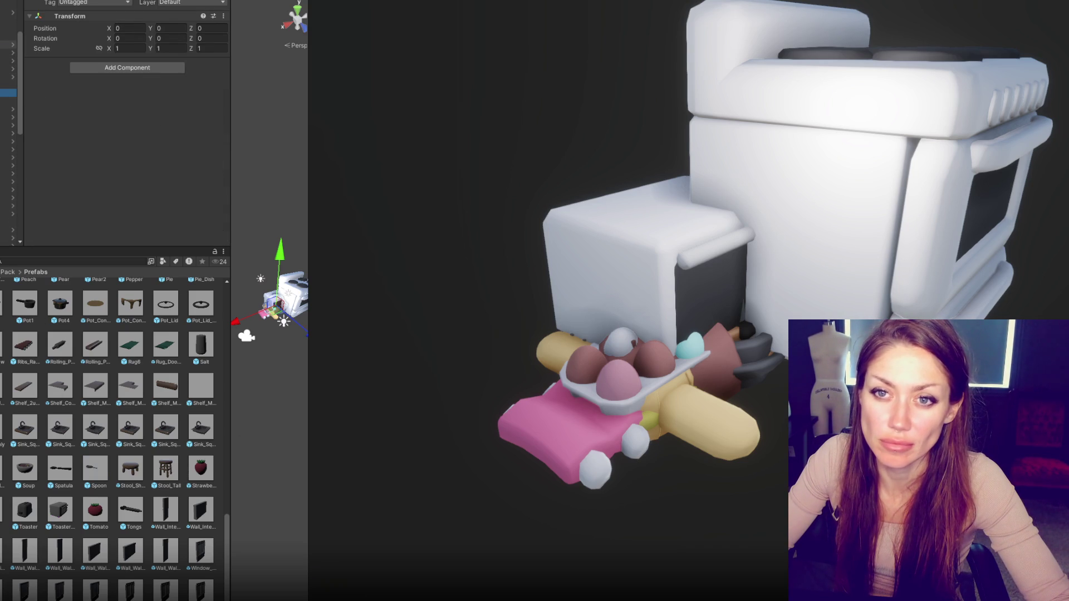
pyautogui.scroll(-2, 11, 111)
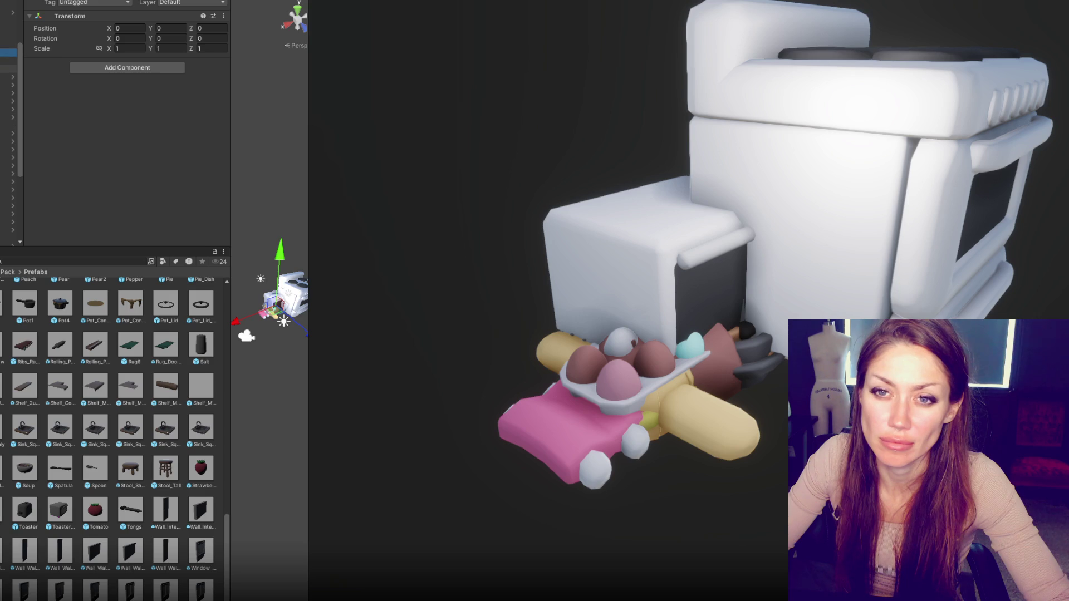
pyautogui.scroll(3, 11, 139)
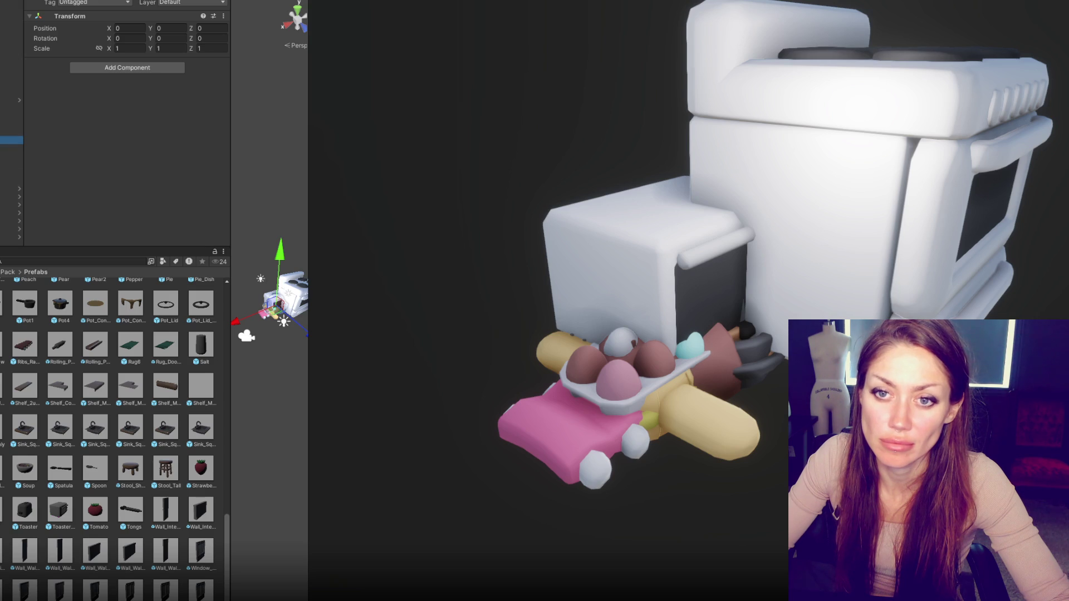
# Delete the stove and the pastry-and-egg cluster from the scene.
pyautogui.click(11, 132)
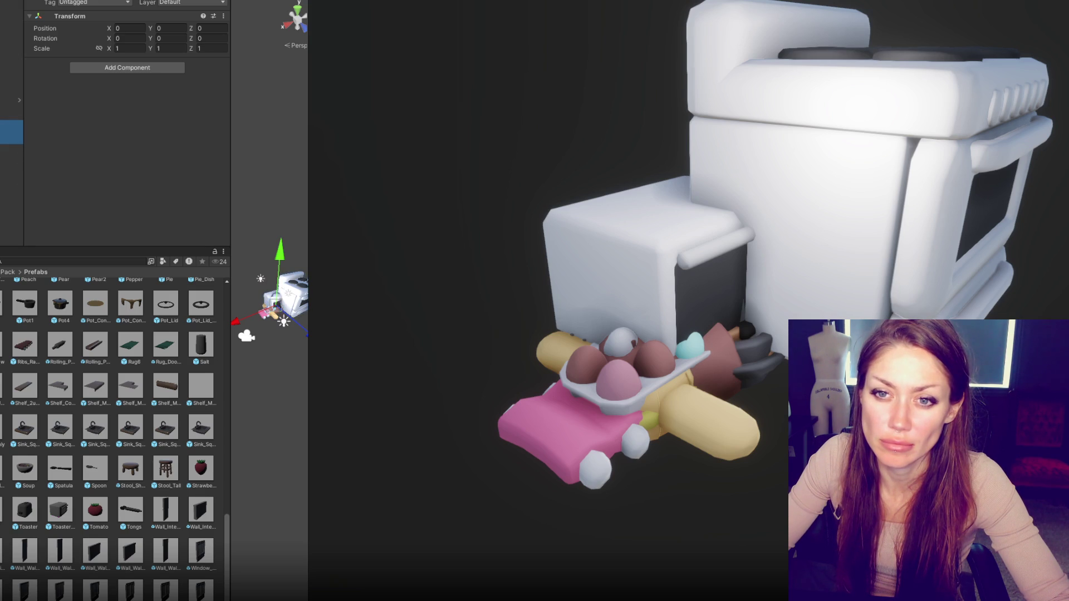
pyautogui.press('Delete')
pyautogui.click(11, 164)
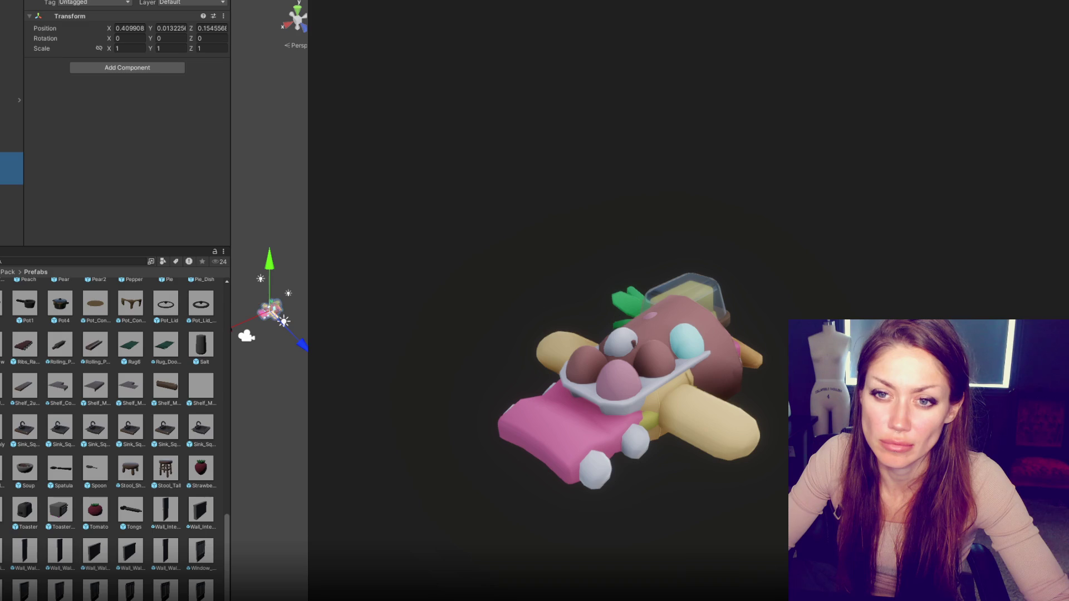
pyautogui.press('Delete')
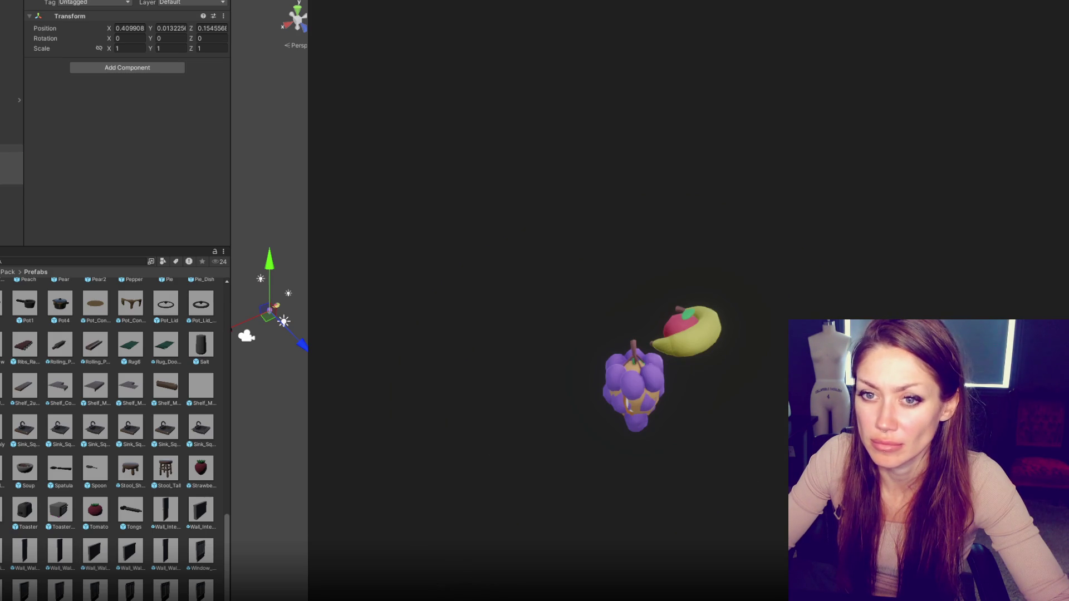
# Move the Apple further along X and the Banana up and to the left.
pyautogui.click(11, 105)
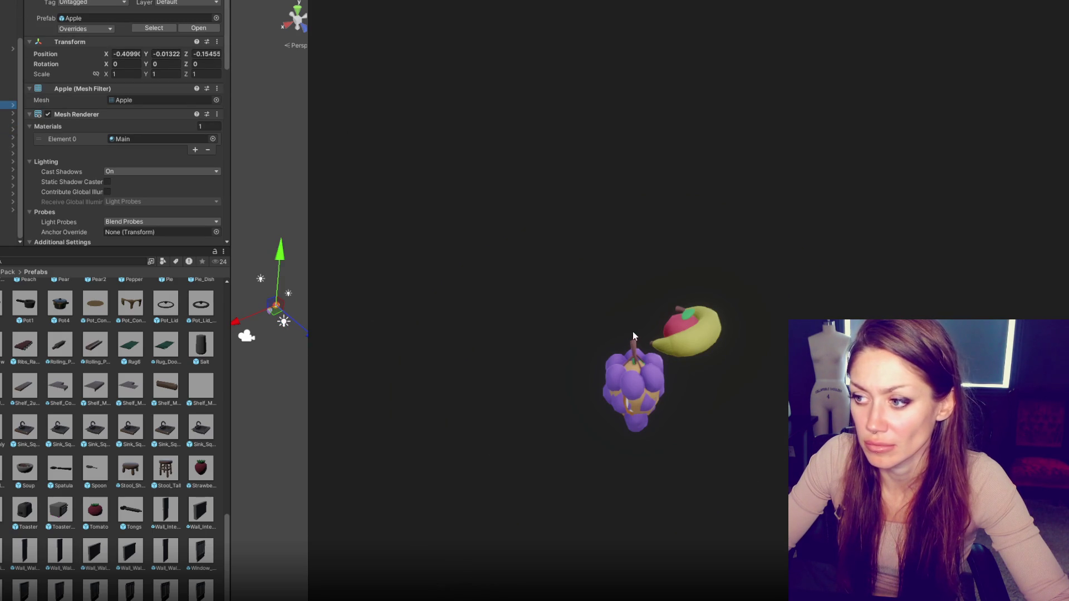
pyautogui.press('f')
pyautogui.moveTo(266, 320)
pyautogui.mouseDown()
pyautogui.moveTo(291, 302)
pyautogui.moveTo(258, 306)
pyautogui.moveTo(245, 290)
pyautogui.moveTo(273, 302)
pyautogui.mouseUp()
pyautogui.click(267, 334)
pyautogui.click(295, 320)
# Place the strawberry beside the green apple, tilted forward onto the bread loaf.
pyautogui.click(295, 320)
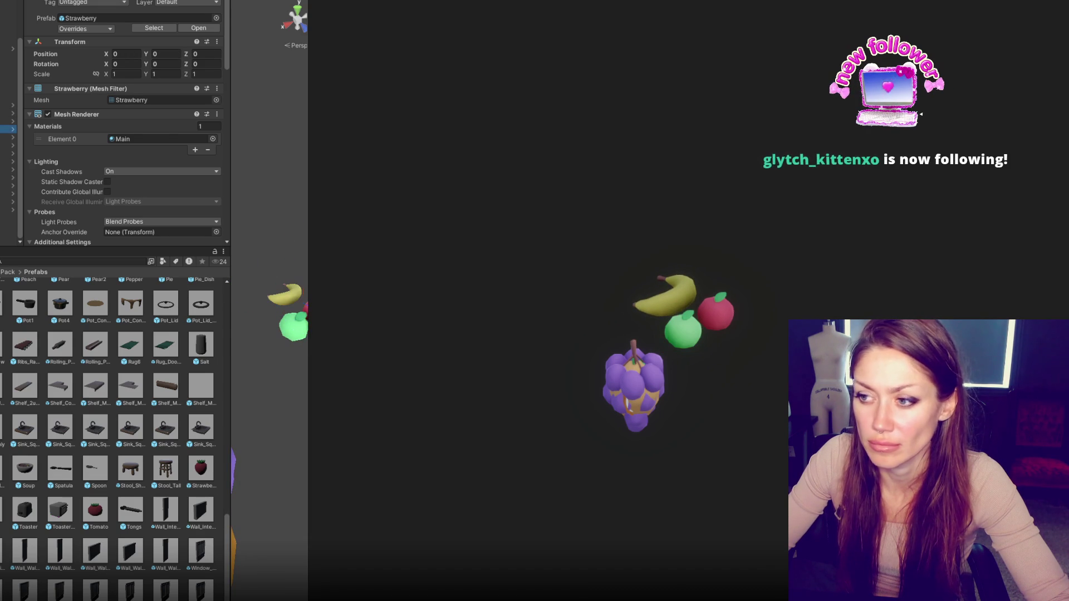
pyautogui.moveTo(309, 323); pyautogui.dragTo(432, 327)
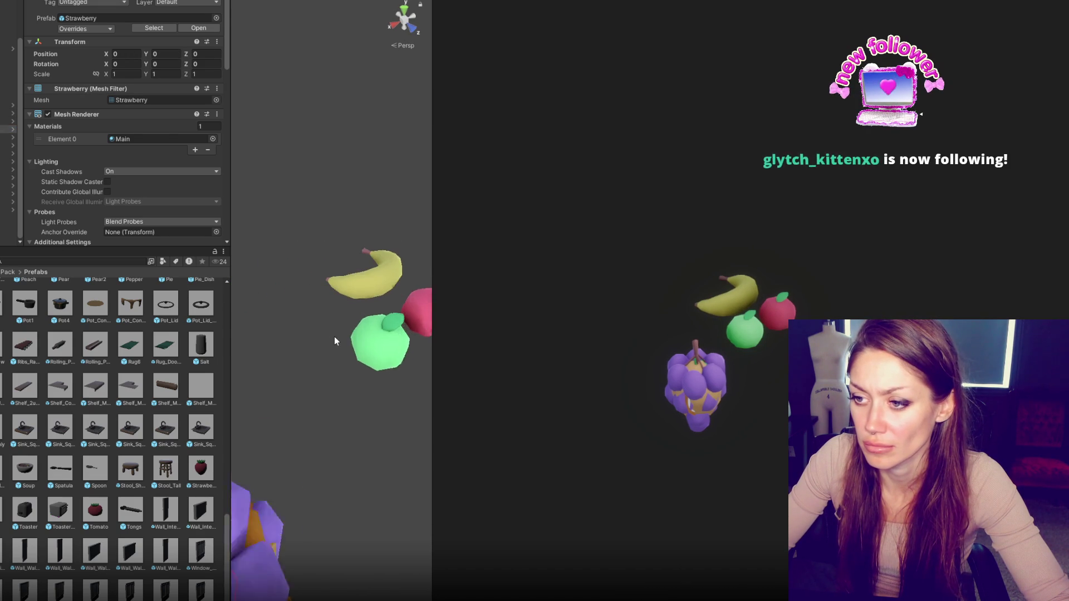
pyautogui.moveTo(255, 429); pyautogui.dragTo(363, 381)
pyautogui.press('e')
pyautogui.moveTo(354, 342); pyautogui.dragTo(334, 281)
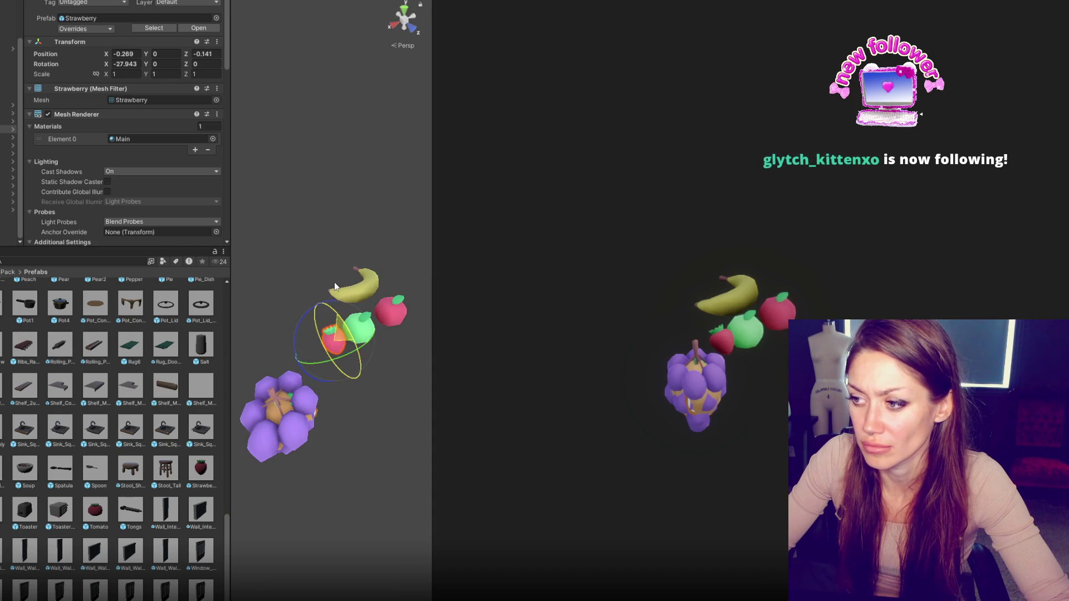
pyautogui.press('w')
pyautogui.moveTo(312, 355); pyautogui.dragTo(256, 380)
# Move the grapes, tilted -75°, up beside the banana and above the red apple.
pyautogui.click(249, 395)
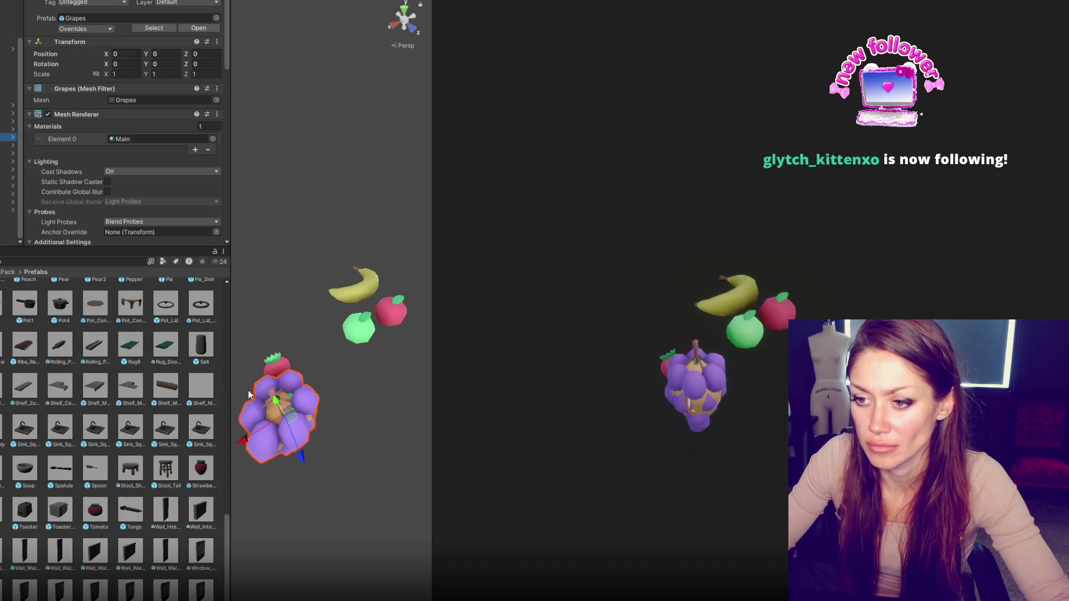
pyautogui.moveTo(267, 428)
pyautogui.mouseDown()
pyautogui.moveTo(319, 402)
pyautogui.moveTo(315, 336)
pyautogui.moveTo(296, 298)
pyautogui.mouseUp()
pyautogui.press('e')
pyautogui.press('w')
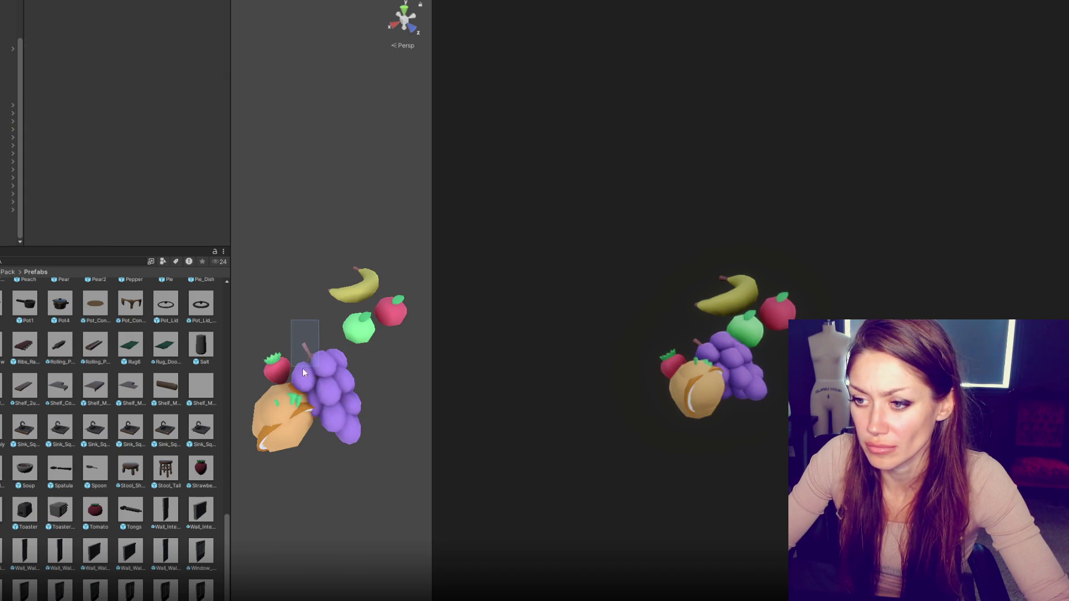
pyautogui.moveTo(320, 371)
pyautogui.mouseDown()
pyautogui.moveTo(419, 325)
pyautogui.moveTo(387, 260)
pyautogui.mouseUp()
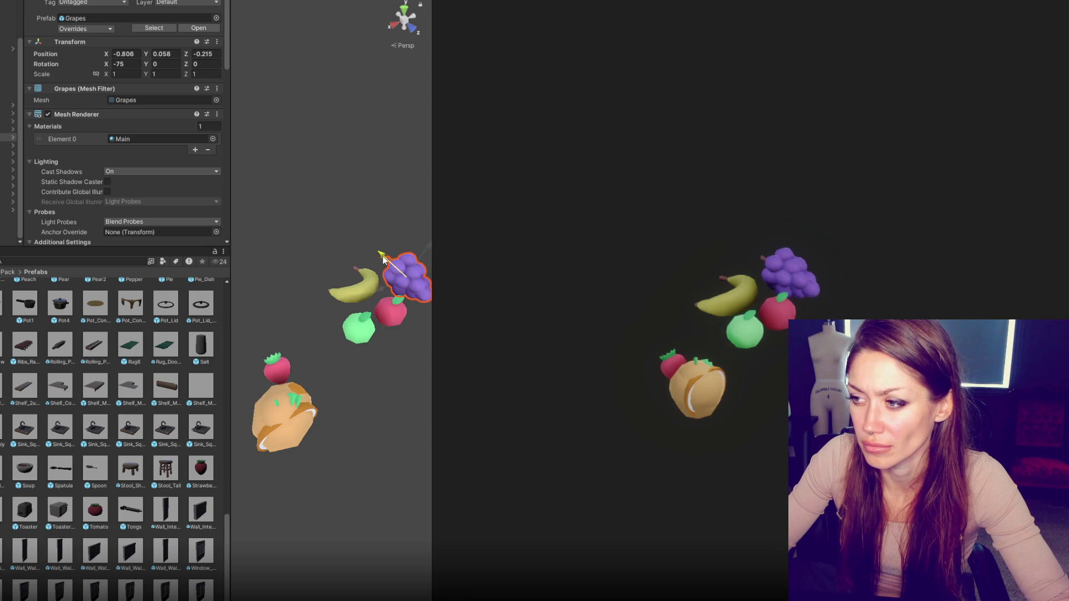
# Pull the mango out of the fruit pile and move it up beside the green apple.
pyautogui.click(273, 405)
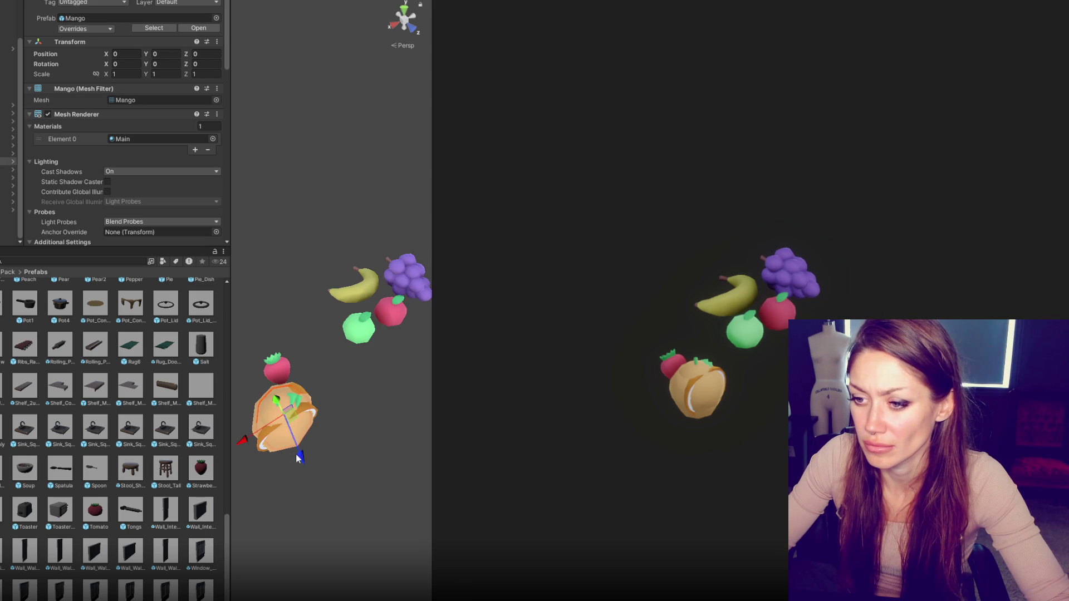
pyautogui.moveTo(299, 457)
pyautogui.mouseDown()
pyautogui.moveTo(253, 345)
pyautogui.moveTo(289, 325)
pyautogui.moveTo(310, 327)
pyautogui.moveTo(353, 393)
pyautogui.moveTo(365, 442)
pyautogui.mouseUp()
pyautogui.press('e')
pyautogui.press('w')
pyautogui.moveTo(320, 327)
pyautogui.mouseDown()
pyautogui.moveTo(353, 375)
pyautogui.moveTo(338, 364)
pyautogui.moveTo(351, 351)
pyautogui.moveTo(353, 361)
pyautogui.moveTo(326, 338)
pyautogui.moveTo(352, 359)
pyautogui.moveTo(339, 372)
pyautogui.moveTo(326, 359)
pyautogui.moveTo(329, 373)
pyautogui.moveTo(307, 340)
pyautogui.mouseUp()
pyautogui.press('e')
pyautogui.press('w')
pyautogui.press('e')
pyautogui.press('w')
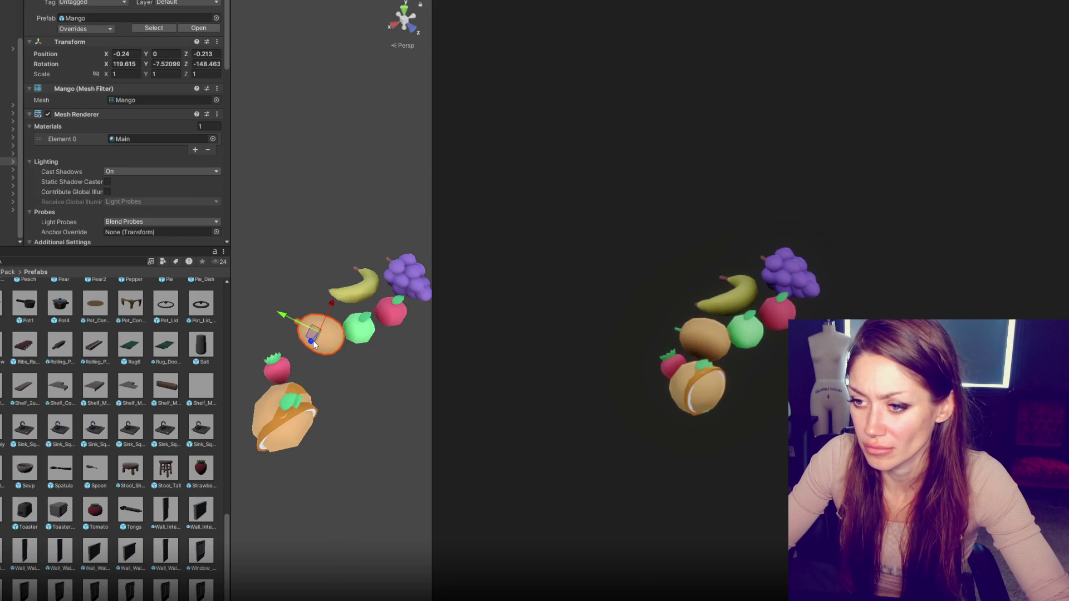
pyautogui.press('e')
# Set the mango's rotation fields and tip it onto its side at 90, 0, -150.
pyautogui.click(162, 64)
pyautogui.write('0')
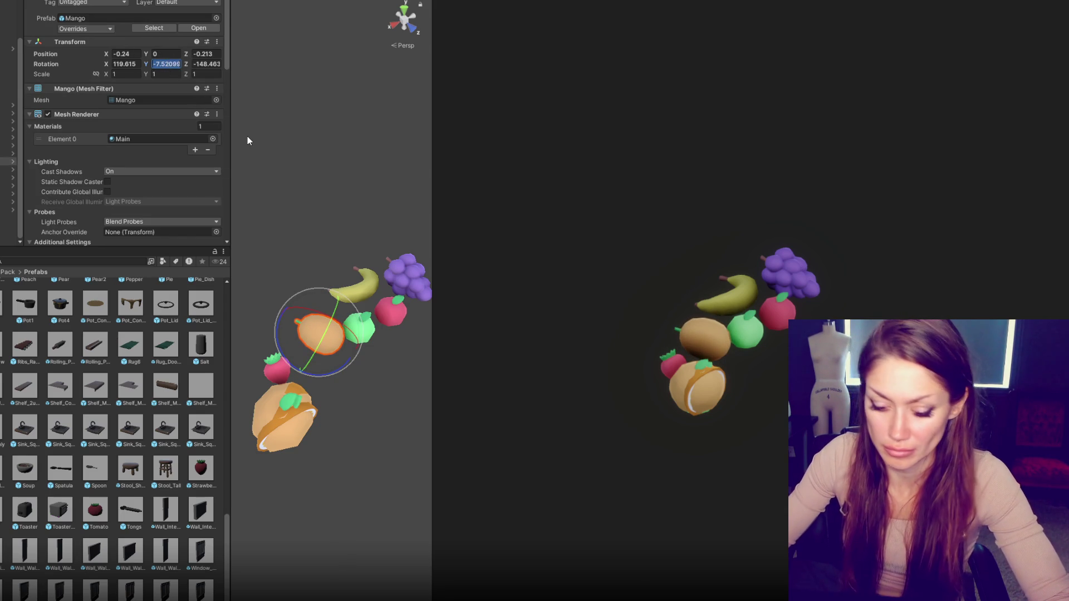
pyautogui.hotkey('shift', 'Tab')
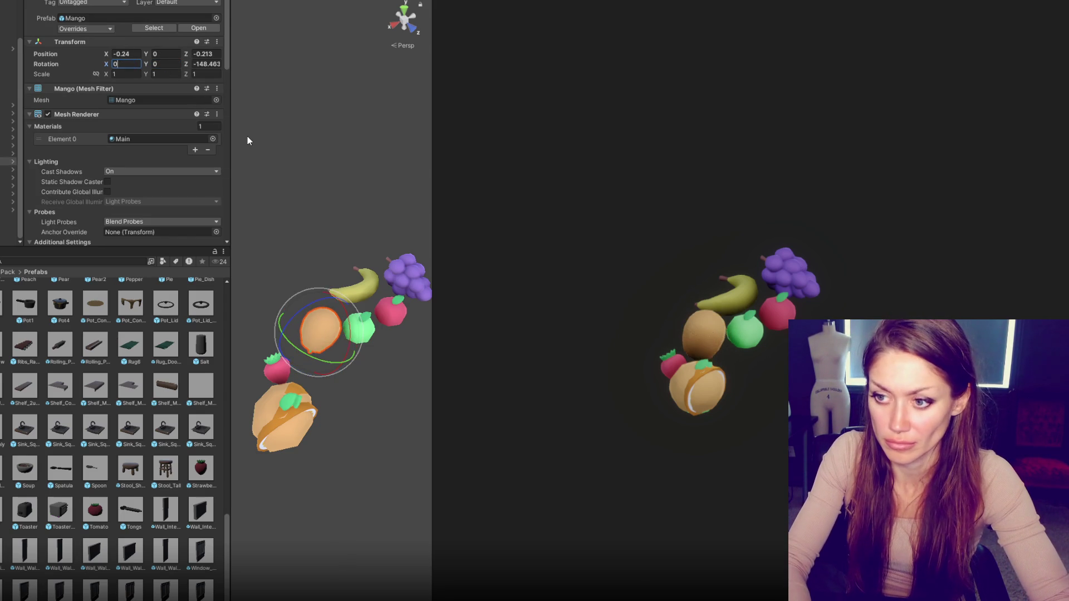
pyautogui.press('Tab')
pyautogui.press('Tab')
pyautogui.write('0')
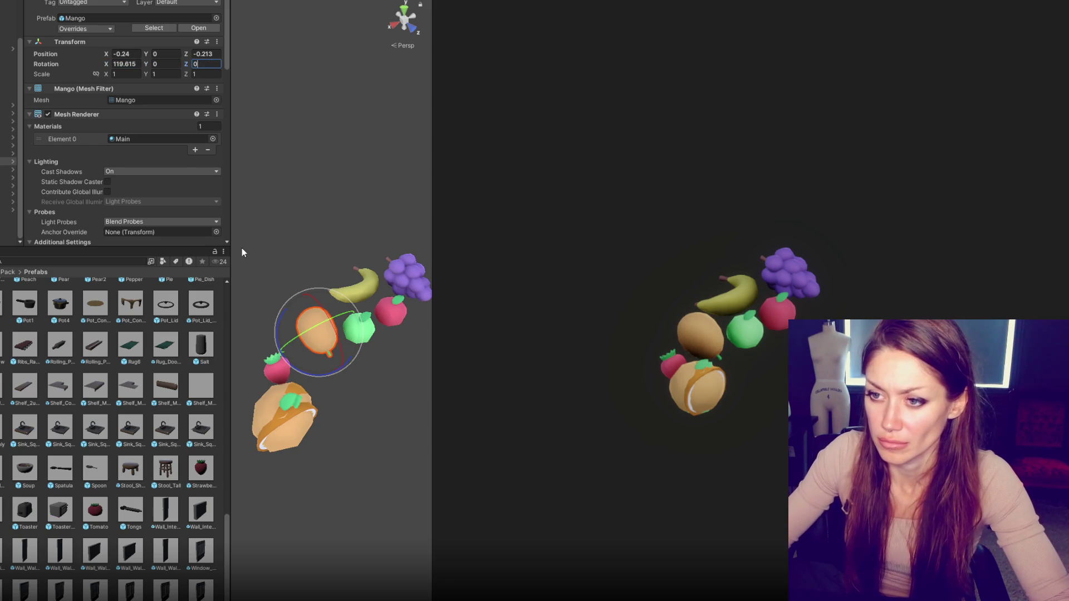
pyautogui.click(134, 63)
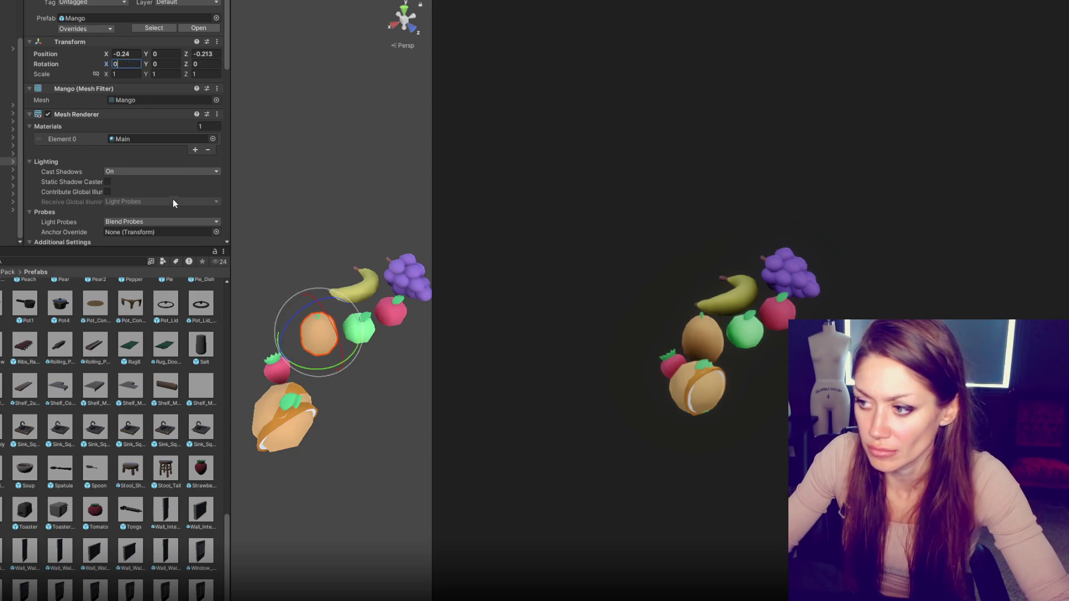
pyautogui.write('0e')
pyautogui.moveTo(316, 321)
pyautogui.mouseDown()
pyautogui.moveTo(386, 442)
pyautogui.moveTo(384, 408)
pyautogui.moveTo(44, 348)
pyautogui.moveTo(145, 365)
pyautogui.moveTo(243, 353)
pyautogui.mouseUp()
pyautogui.press('w')
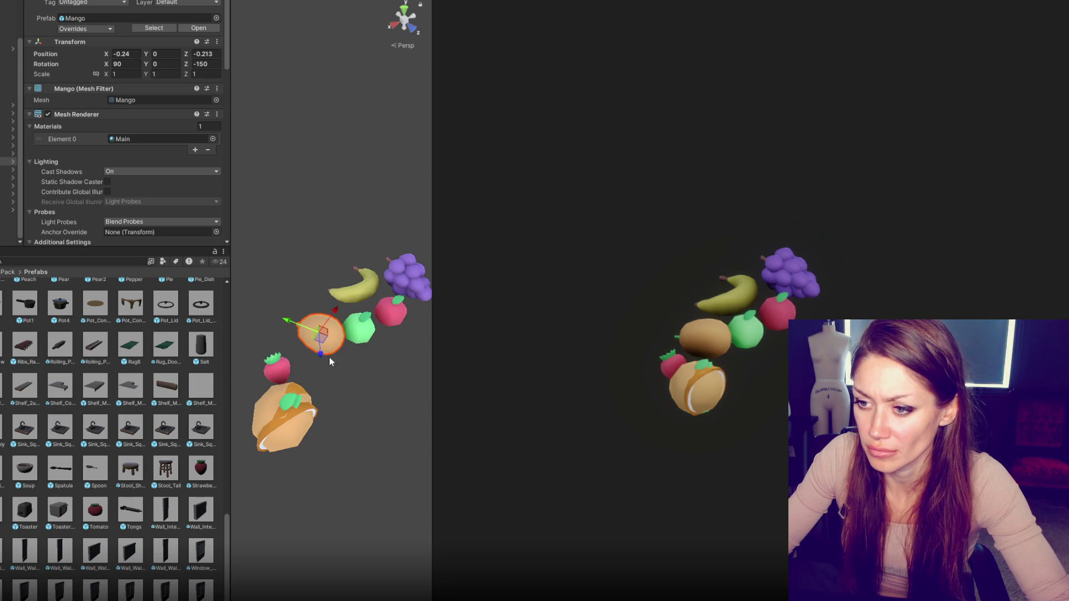
pyautogui.moveTo(324, 301)
pyautogui.mouseDown()
pyautogui.moveTo(454, 288)
pyautogui.moveTo(616, 303)
pyautogui.moveTo(350, 394)
pyautogui.moveTo(336, 310)
pyautogui.moveTo(327, 323)
pyautogui.moveTo(287, 326)
pyautogui.moveTo(331, 329)
pyautogui.mouseUp()
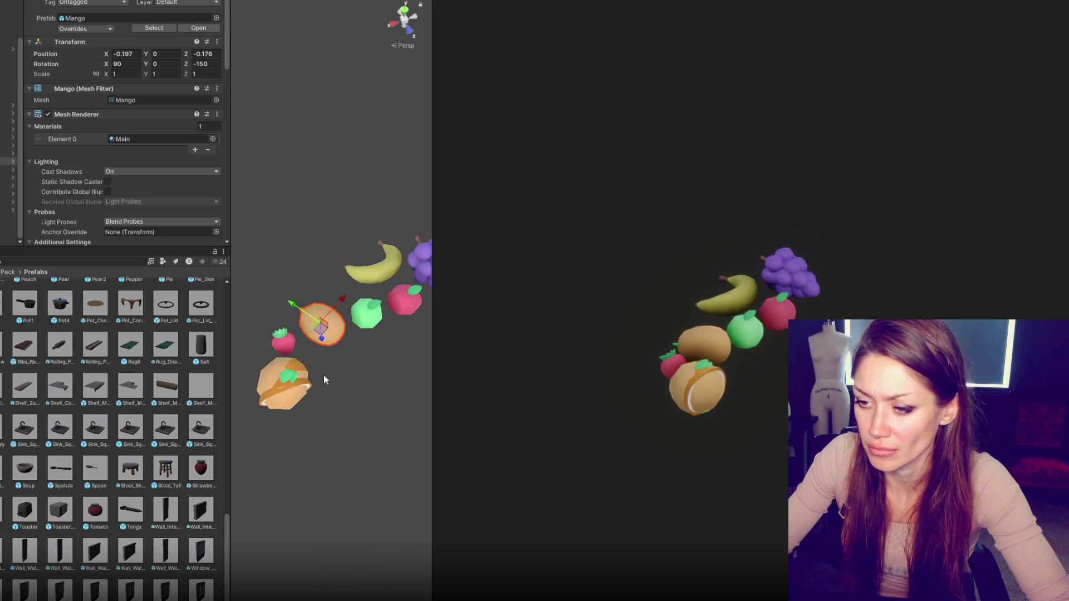
# Lift the orange slice out of the pile, turn its cut face out, and place it by the banana.
pyautogui.click(290, 371)
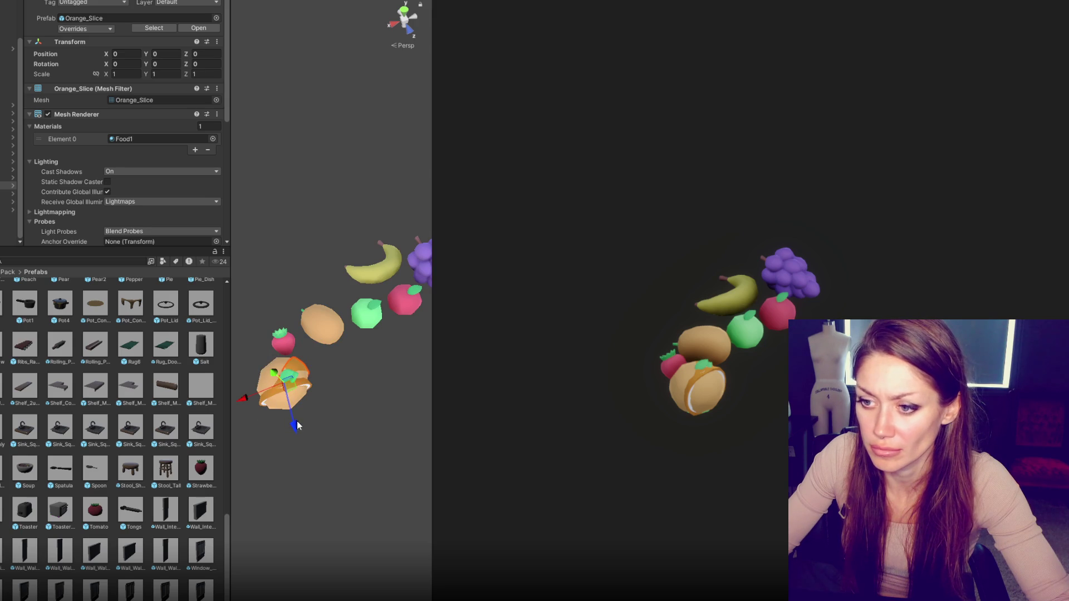
pyautogui.moveTo(296, 425)
pyautogui.mouseDown()
pyautogui.moveTo(261, 335)
pyautogui.moveTo(272, 287)
pyautogui.moveTo(266, 309)
pyautogui.moveTo(308, 439)
pyautogui.mouseUp()
pyautogui.press('e')
pyautogui.moveTo(266, 329)
pyautogui.mouseDown()
pyautogui.moveTo(336, 316)
pyautogui.moveTo(346, 277)
pyautogui.mouseUp()
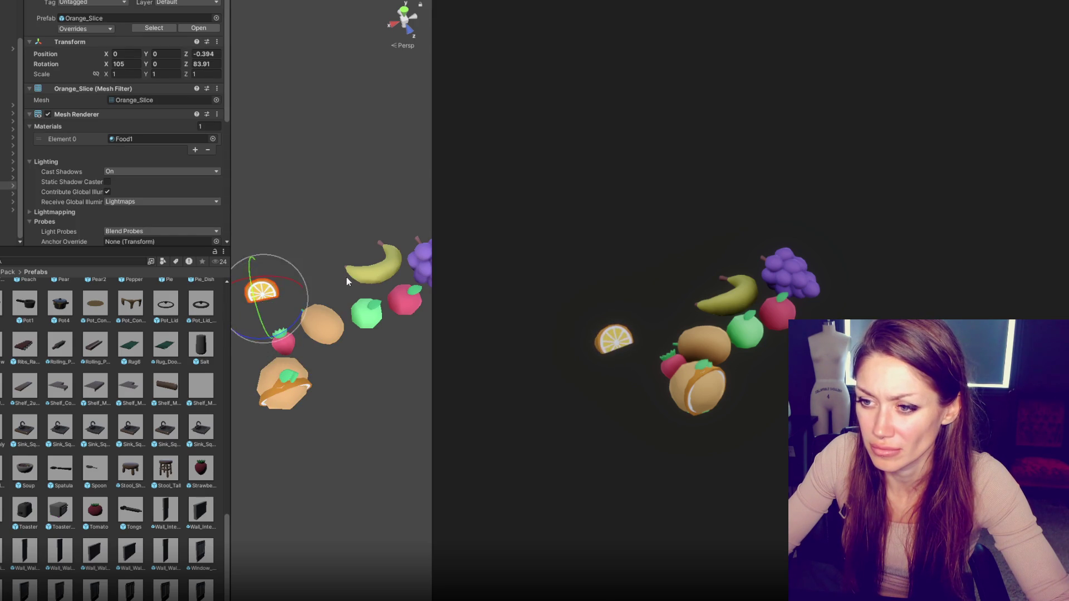
pyautogui.press('w')
pyautogui.moveTo(288, 293); pyautogui.dragTo(361, 292)
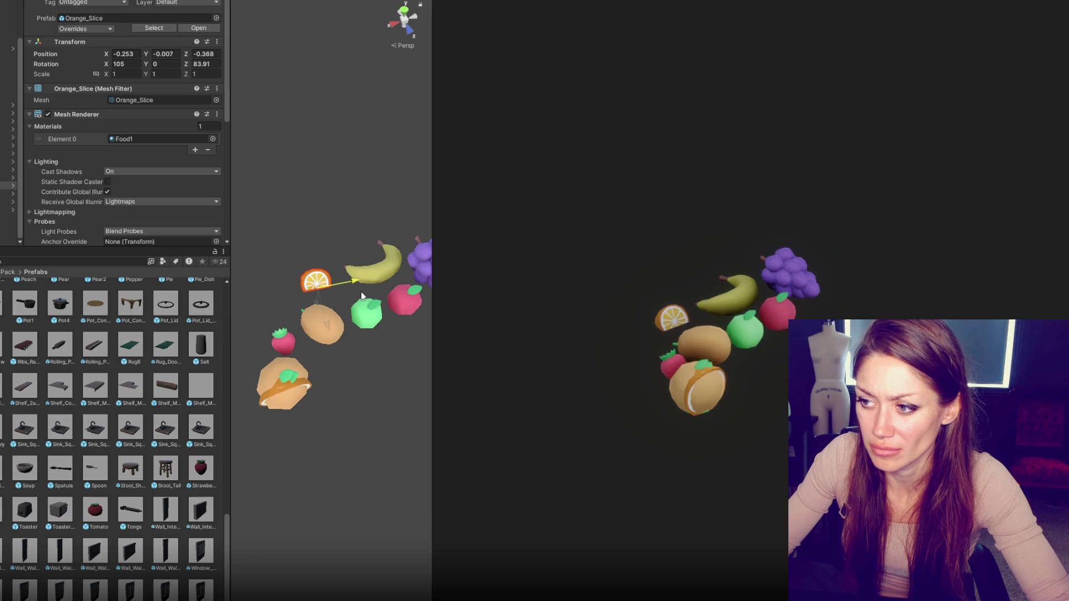
# Move the whole orange out of the pile and set the orange half cut side up beside the kiwi.
pyautogui.click(303, 372)
pyautogui.moveTo(291, 433); pyautogui.dragTo(270, 326)
pyautogui.click(285, 390)
pyautogui.press('e')
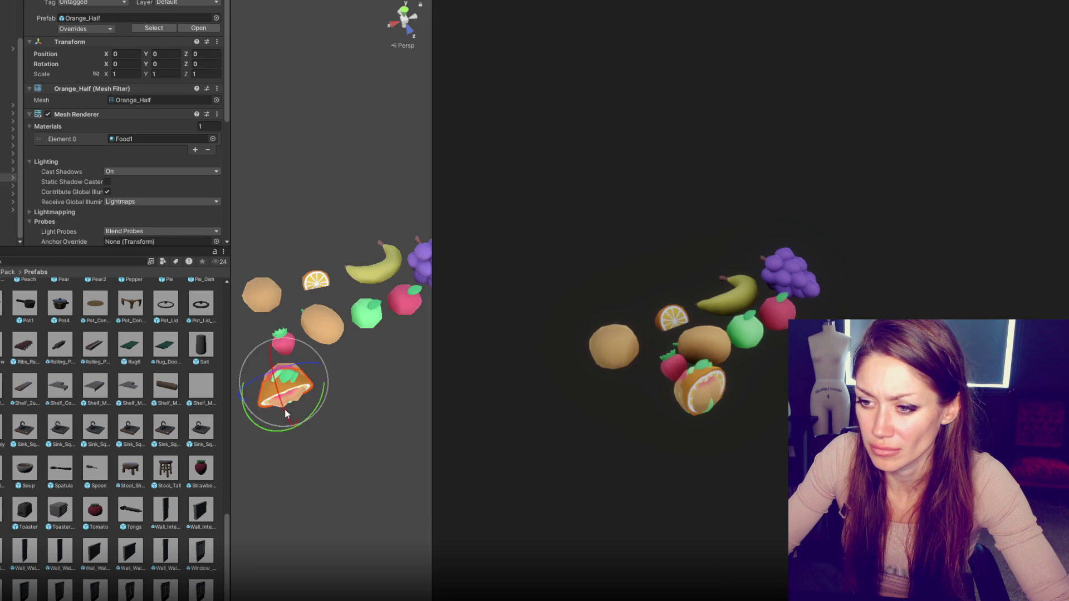
pyautogui.moveTo(284, 409)
pyautogui.mouseDown()
pyautogui.moveTo(246, 292)
pyautogui.moveTo(249, 322)
pyautogui.mouseUp()
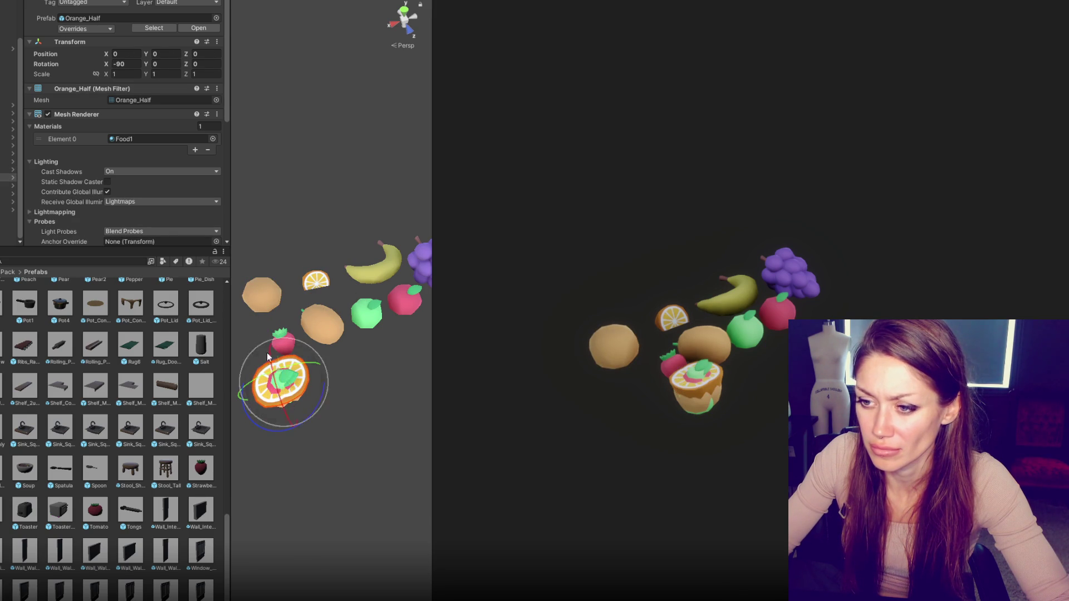
pyautogui.moveTo(254, 403)
pyautogui.mouseDown()
pyautogui.moveTo(322, 342)
pyautogui.moveTo(315, 284)
pyautogui.mouseUp()
pyautogui.click(321, 342)
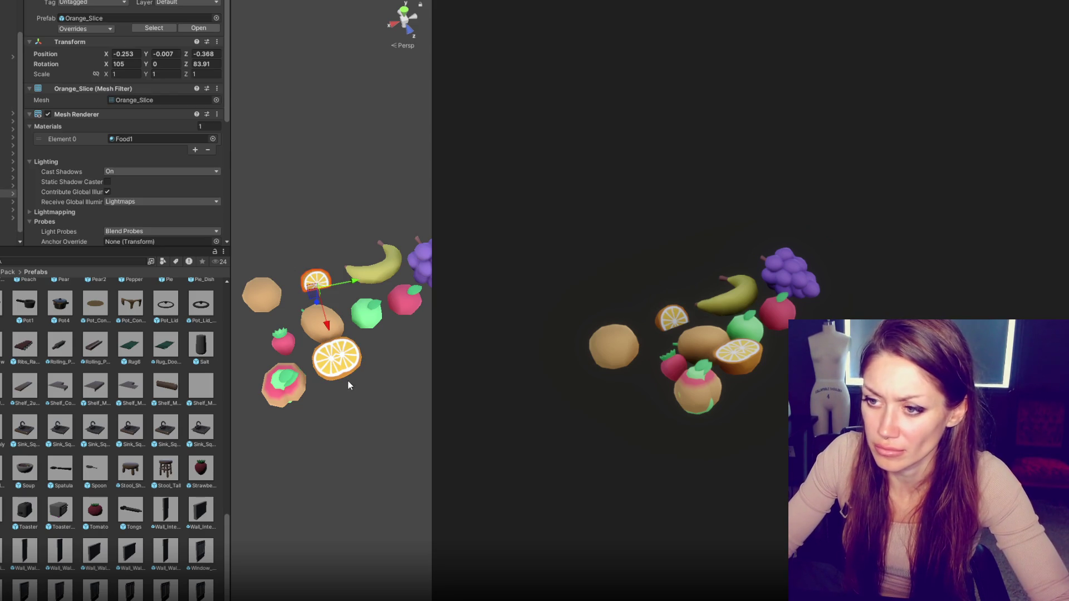
# Clear the material's texture tiling X value and restore it to 1.
pyautogui.scroll(-10, 61, 178)
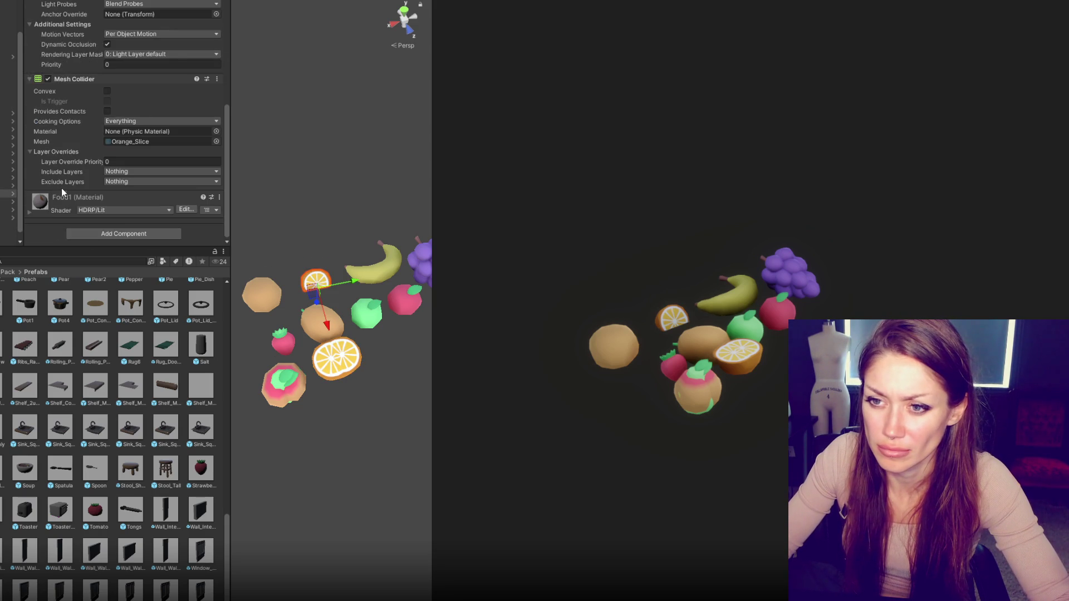
pyautogui.scroll(-6, 84, 201)
pyautogui.click(153, 137)
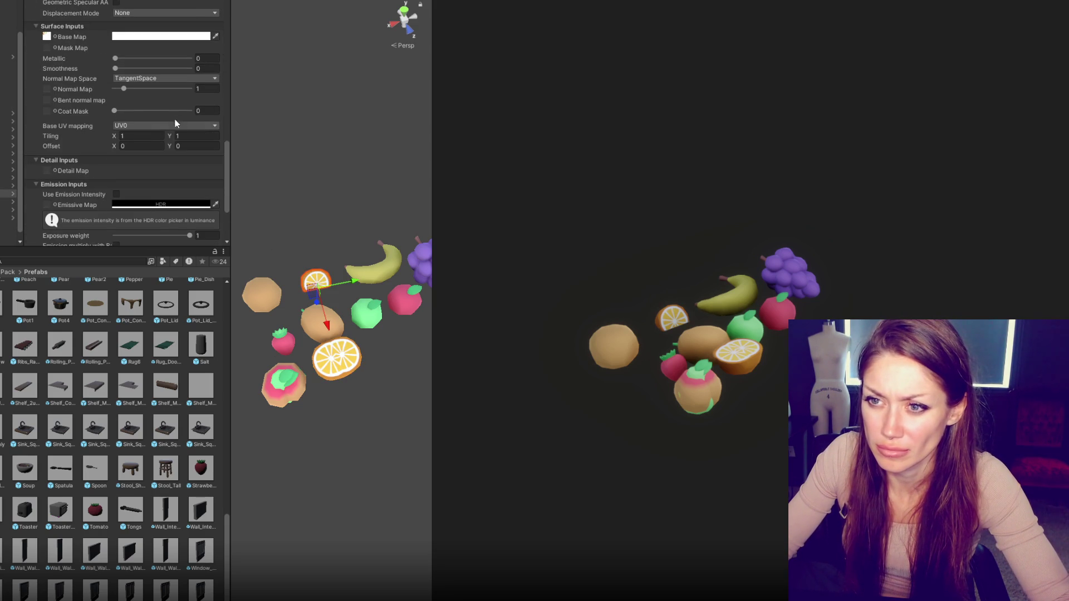
pyautogui.press('BackSpace')
pyautogui.write('0')
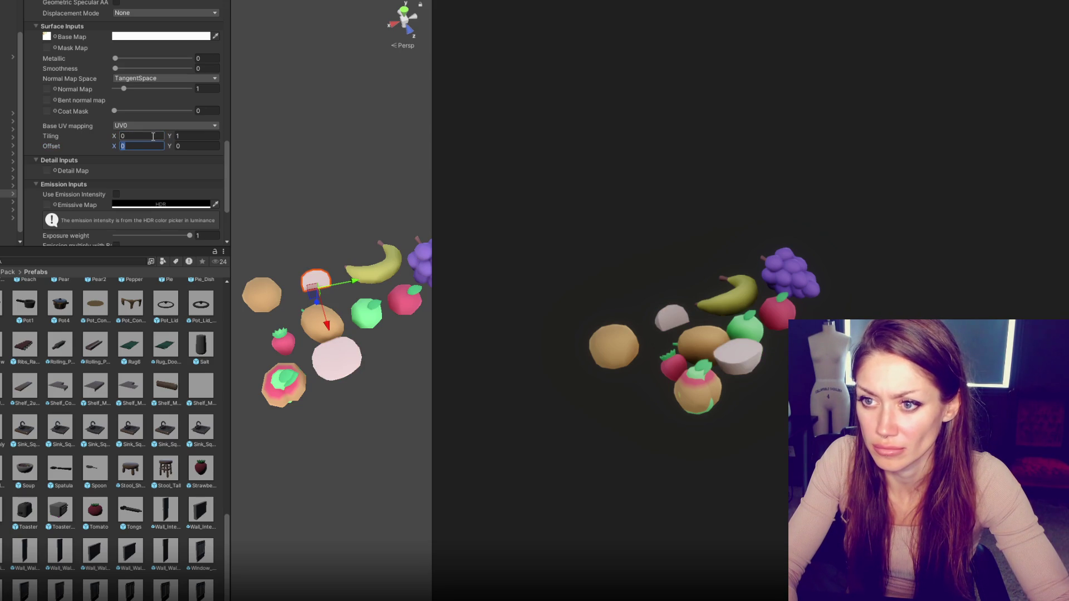
pyautogui.hotkey('shift', 'Tab')
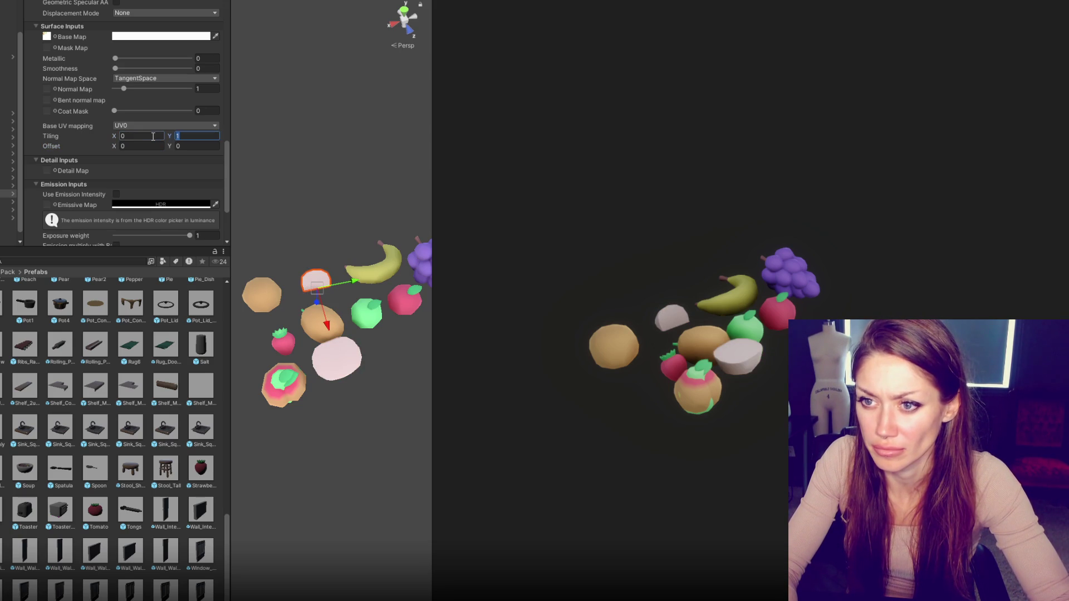
pyautogui.hotkey('shift', 'Tab')
pyautogui.write('1')
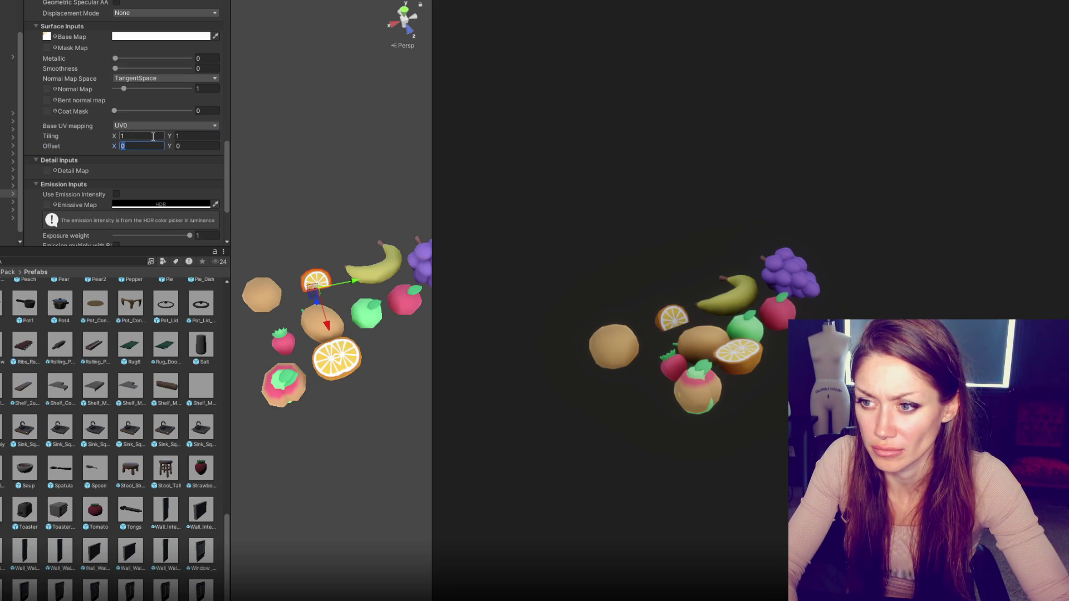
# Try texture offset X values of 0.1, 0.01 and 0.9.
pyautogui.hotkey('shift', 'Tab')
pyautogui.write('.1')
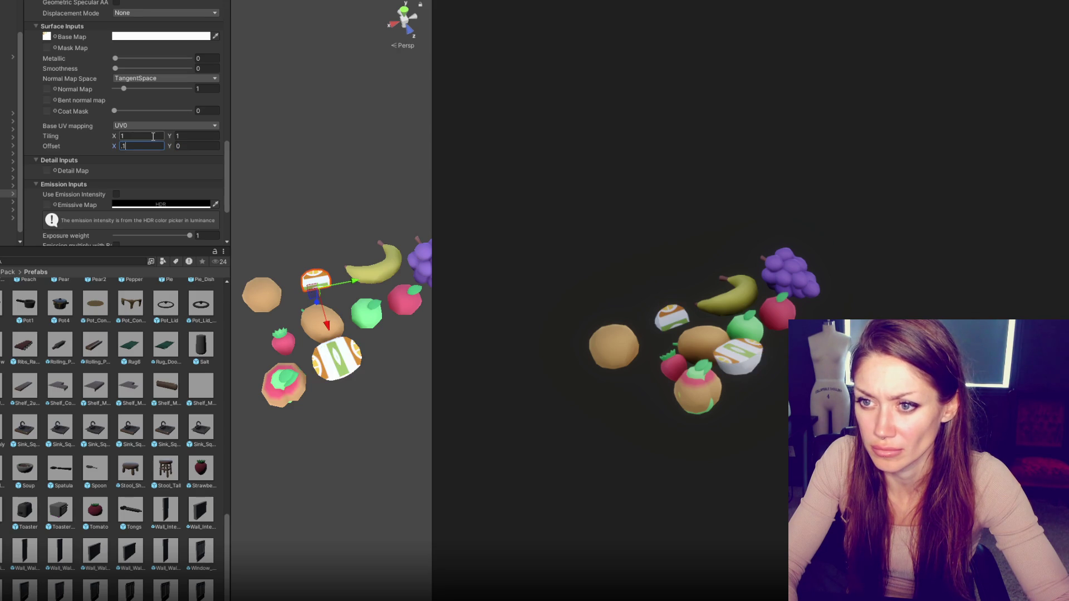
pyautogui.press('BackSpace')
pyautogui.write('01')
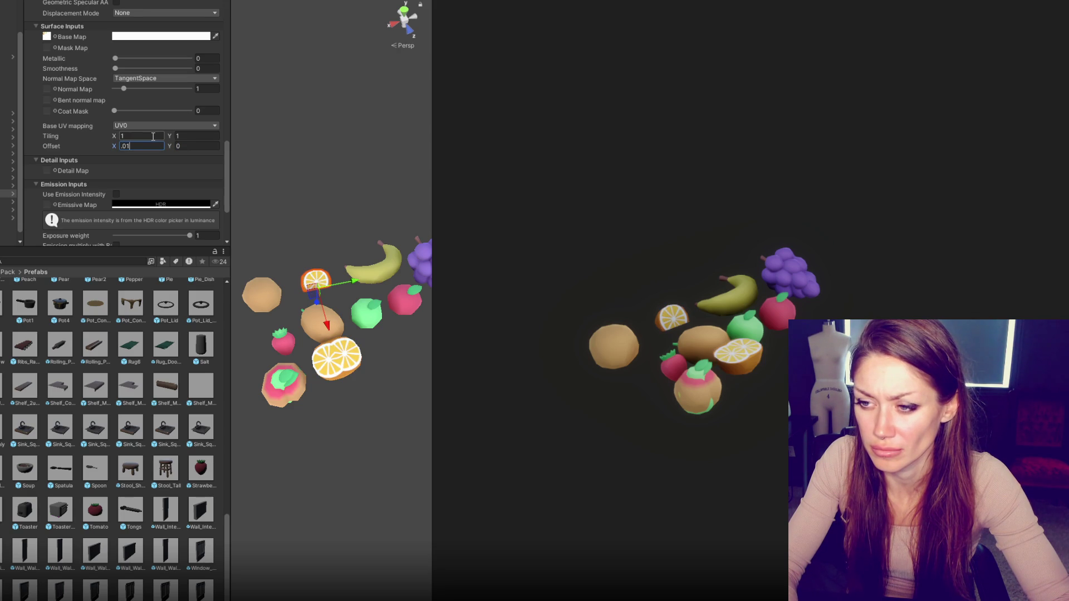
pyautogui.press('BackSpace')
pyautogui.write('-')
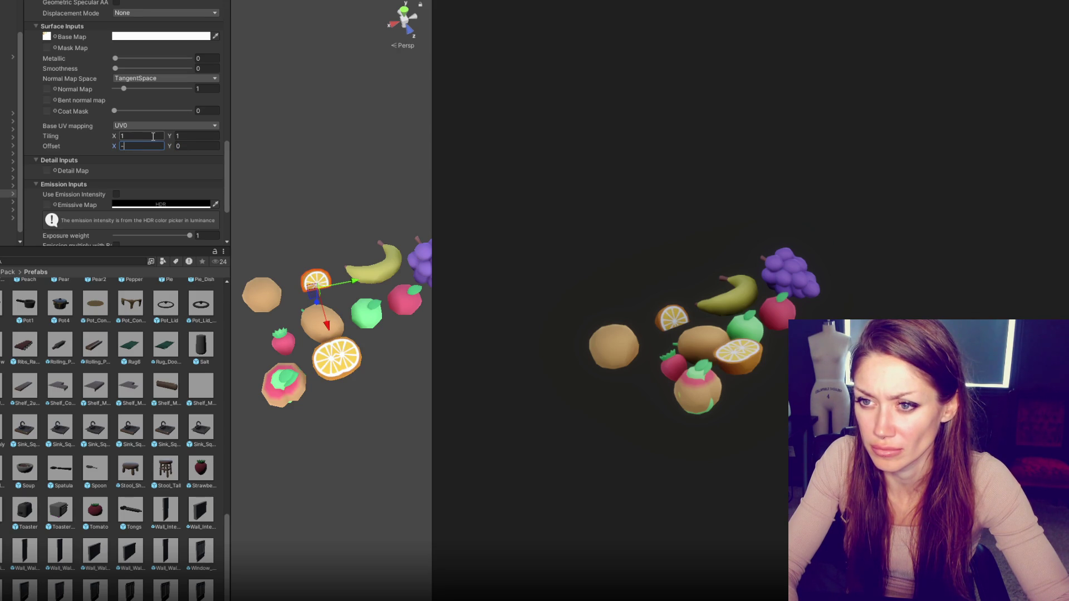
pyautogui.write('0.1')
pyautogui.press('BackSpace')
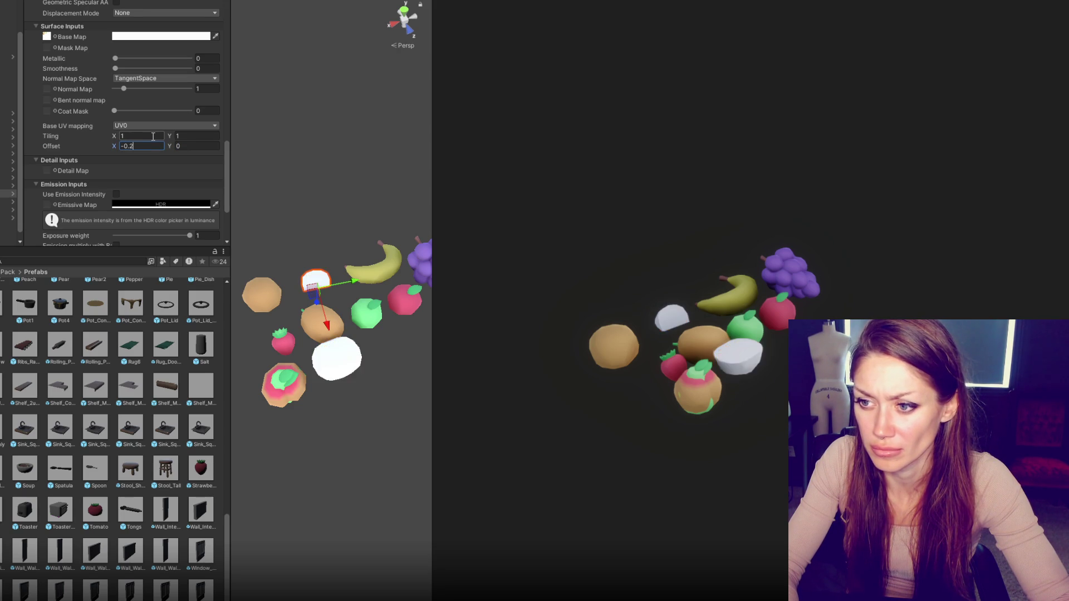
pyautogui.write('01')
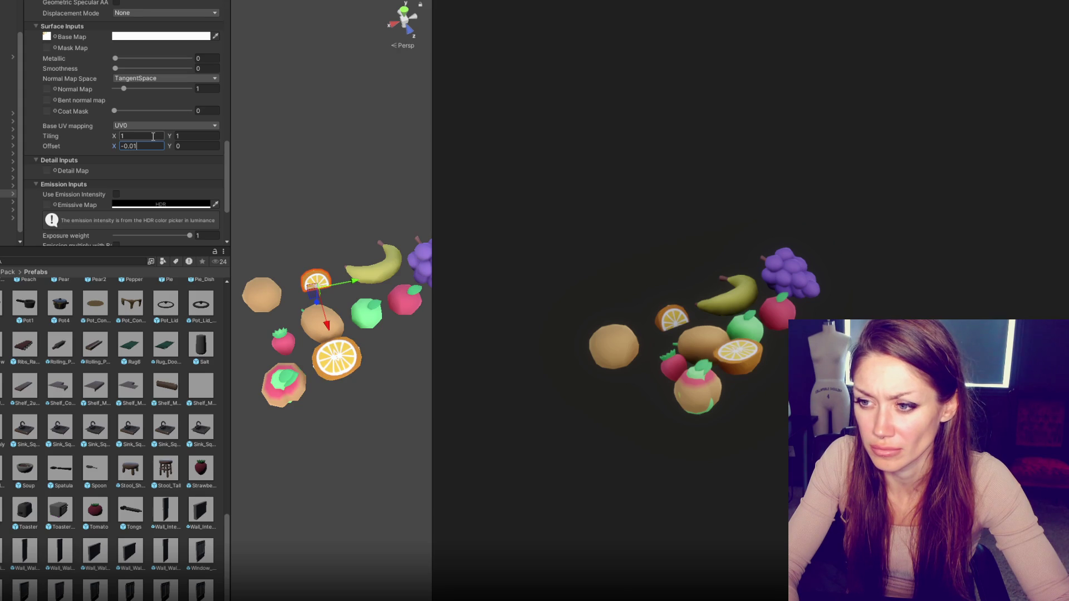
pyautogui.press('BackSpace')
pyautogui.press('BackSpace')
pyautogui.press('BackSpace')
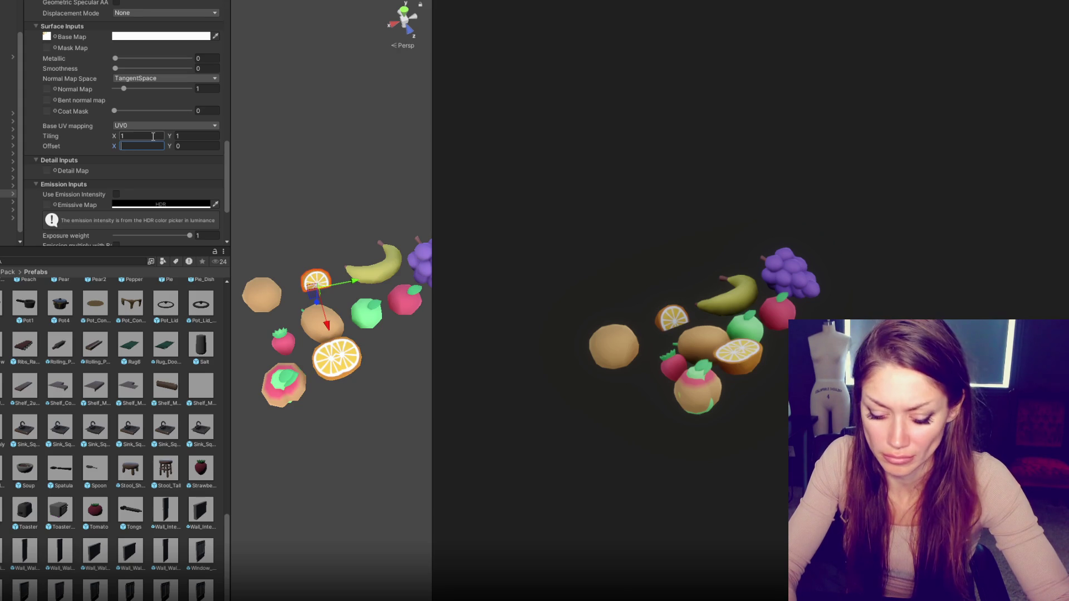
pyautogui.write('.9')
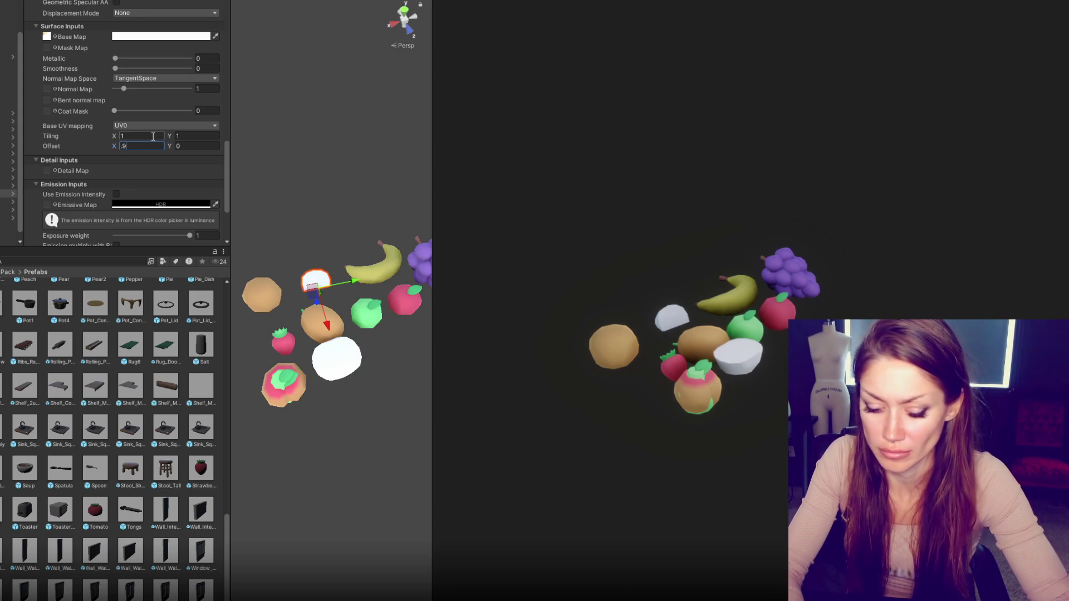
# Try offsets 0.6, 0.3, 0.4, 0.1 and 0.01, settling on -0.02 to show orange pulp.
pyautogui.press('BackSpace')
pyautogui.write('6')
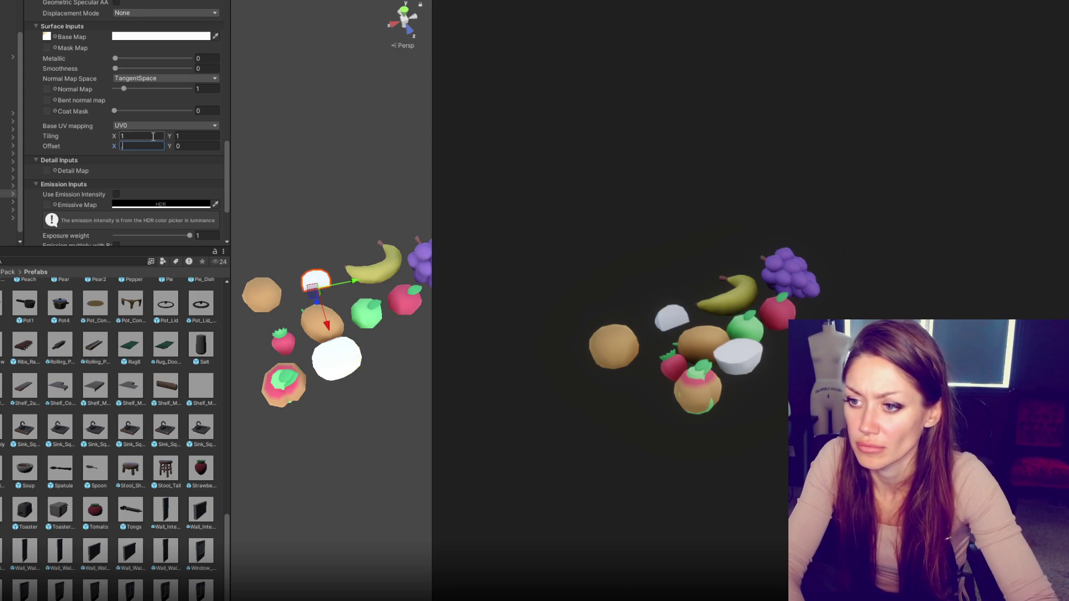
pyautogui.press('BackSpace')
pyautogui.write('3')
pyautogui.press('BackSpace')
pyautogui.write('4')
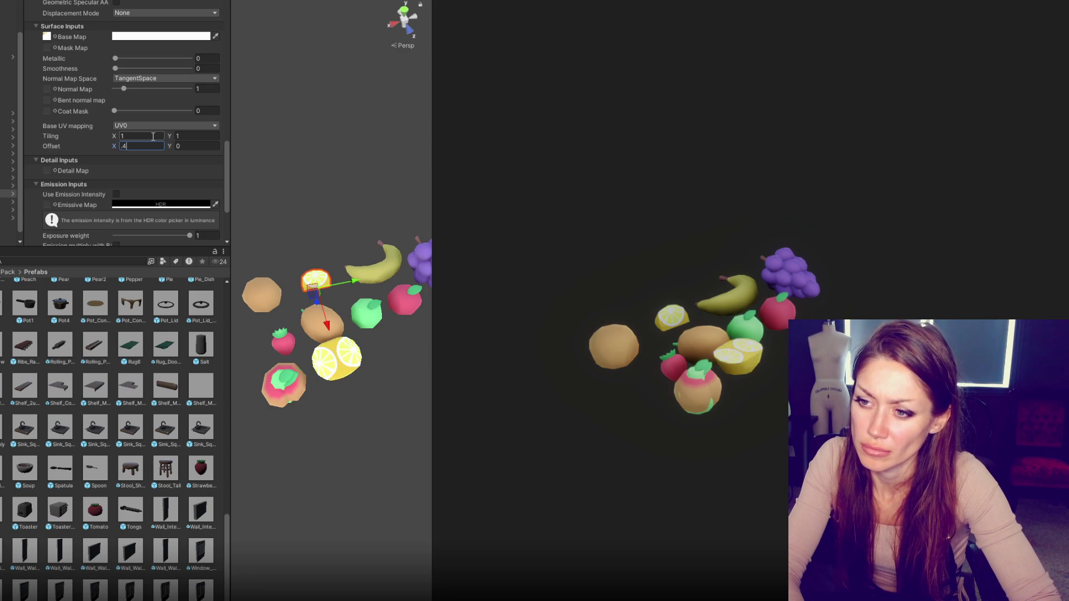
pyautogui.press('BackSpace')
pyautogui.write('10')
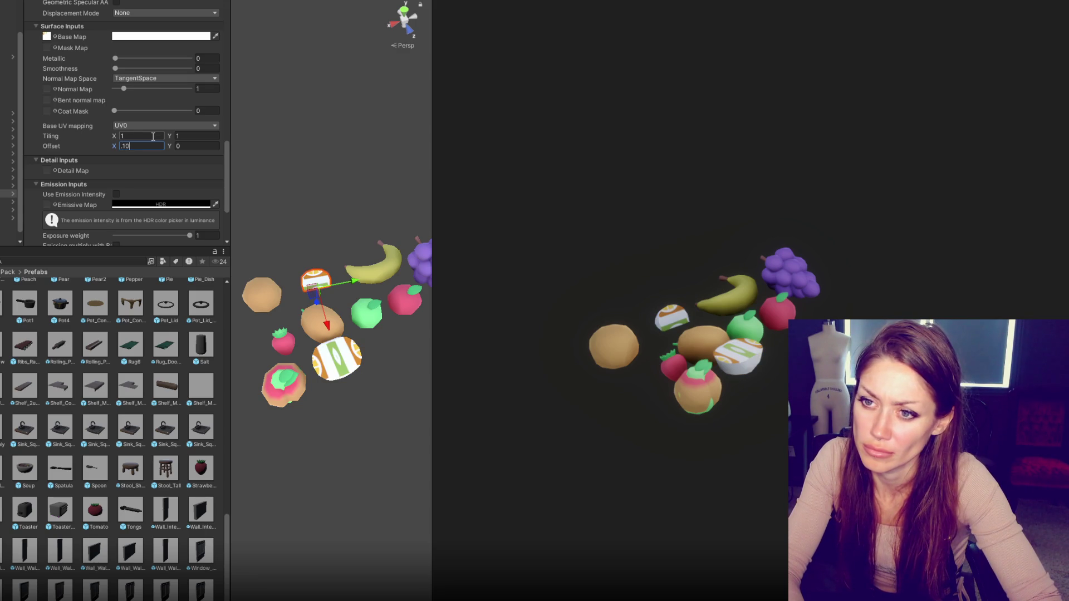
pyautogui.press('BackSpace')
pyautogui.write('01')
pyautogui.press('BackSpace')
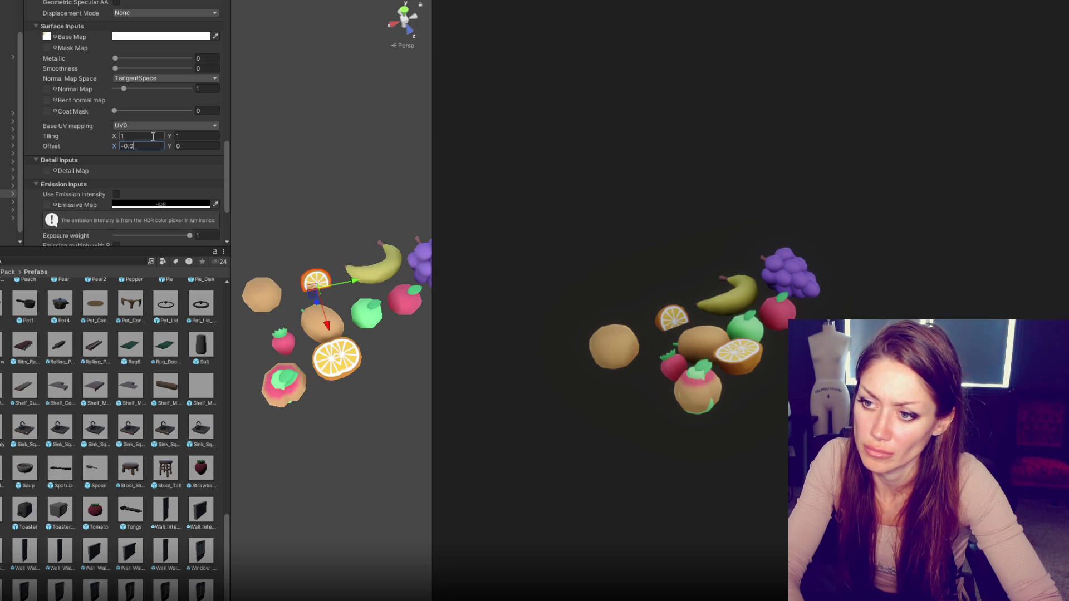
pyautogui.write('1')
pyautogui.press('BackSpace')
pyautogui.write('2')
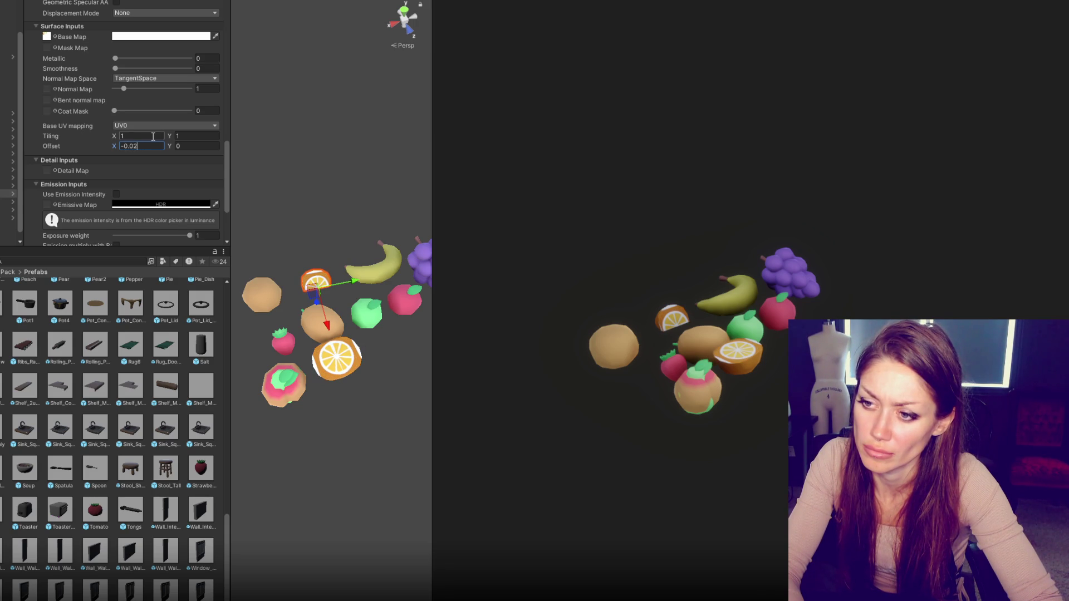
pyautogui.hotkey('shift', 'Tab')
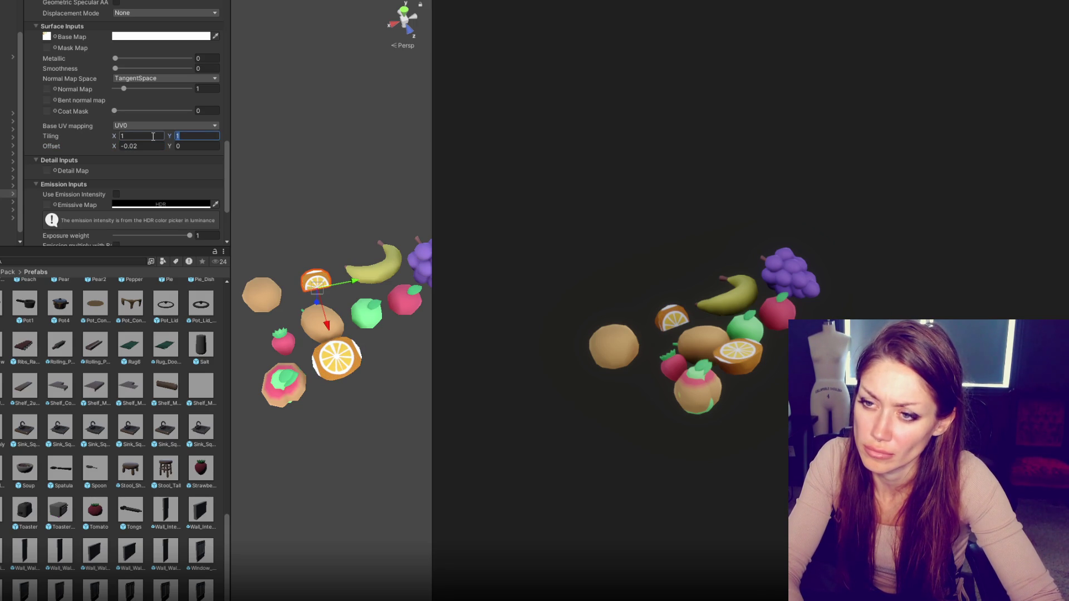
pyautogui.write('.1')
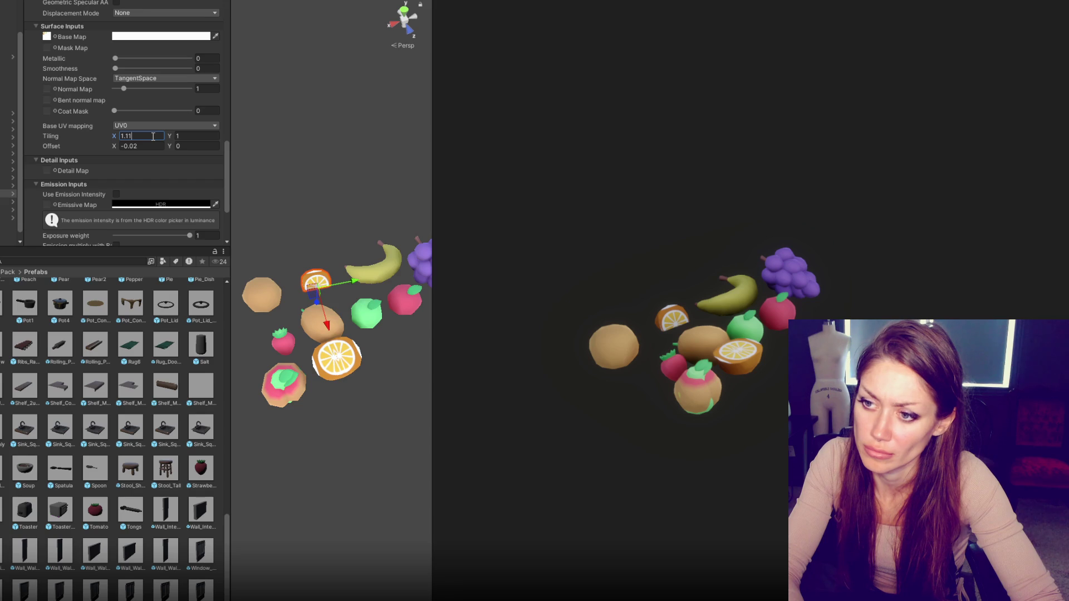
pyautogui.write('1.1')
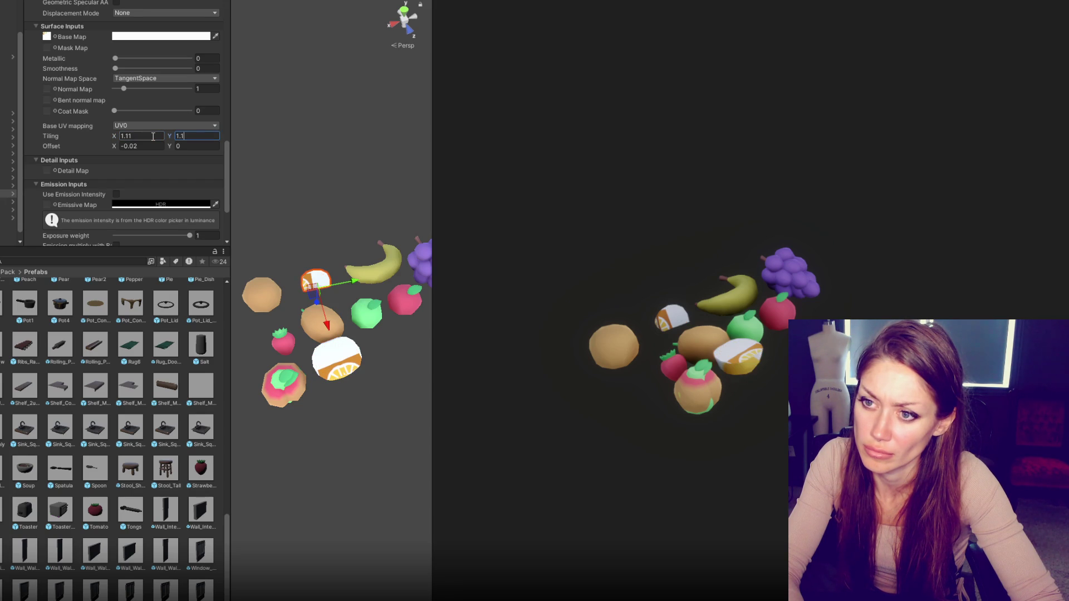
pyautogui.press('BackSpace')
pyautogui.press('BackSpace')
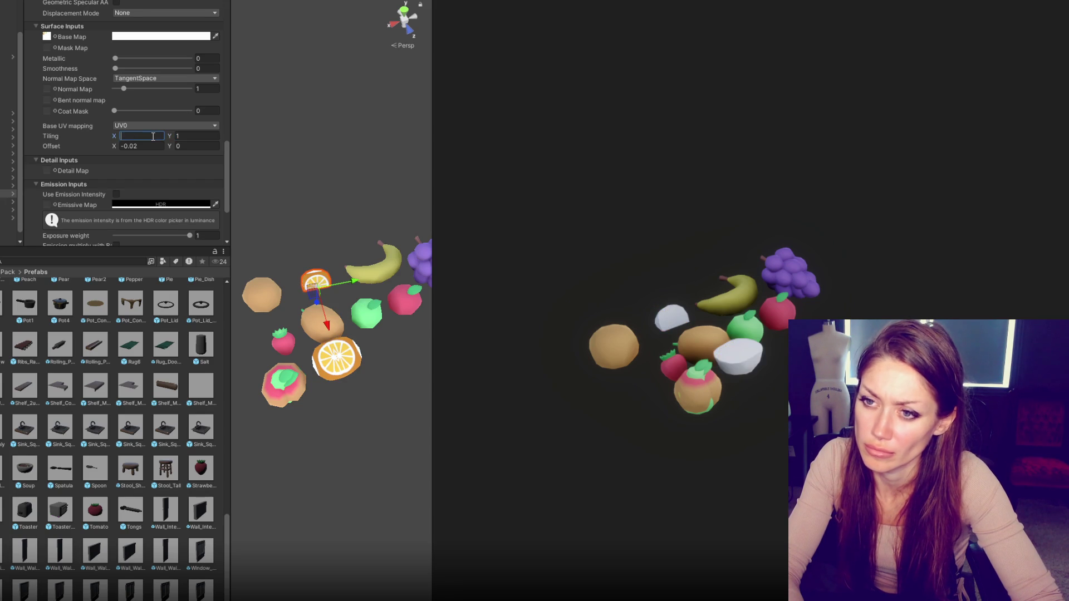
pyautogui.write('1')
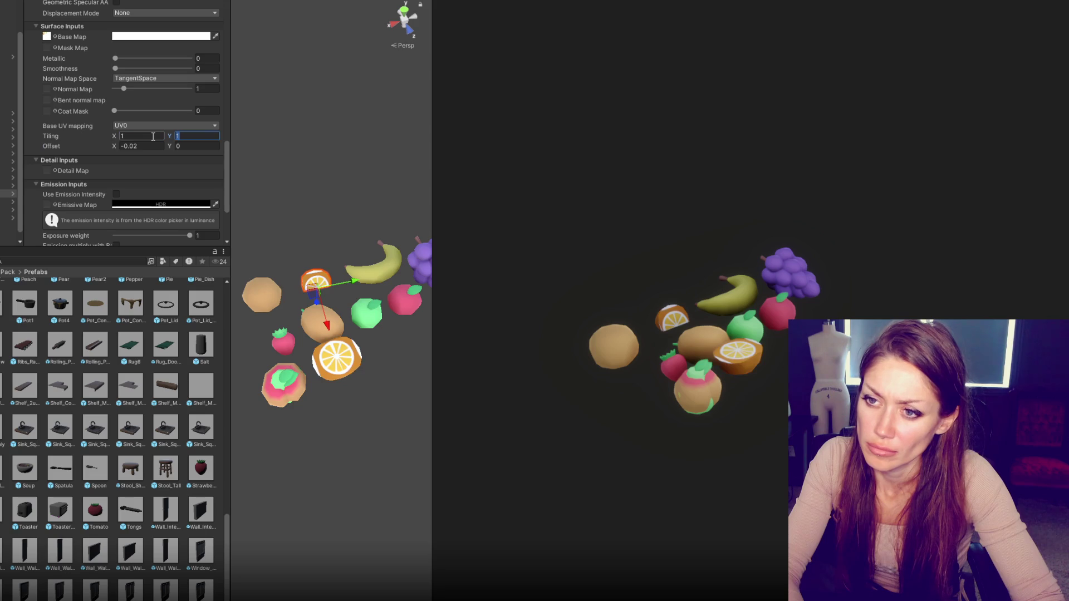
pyautogui.write('0')
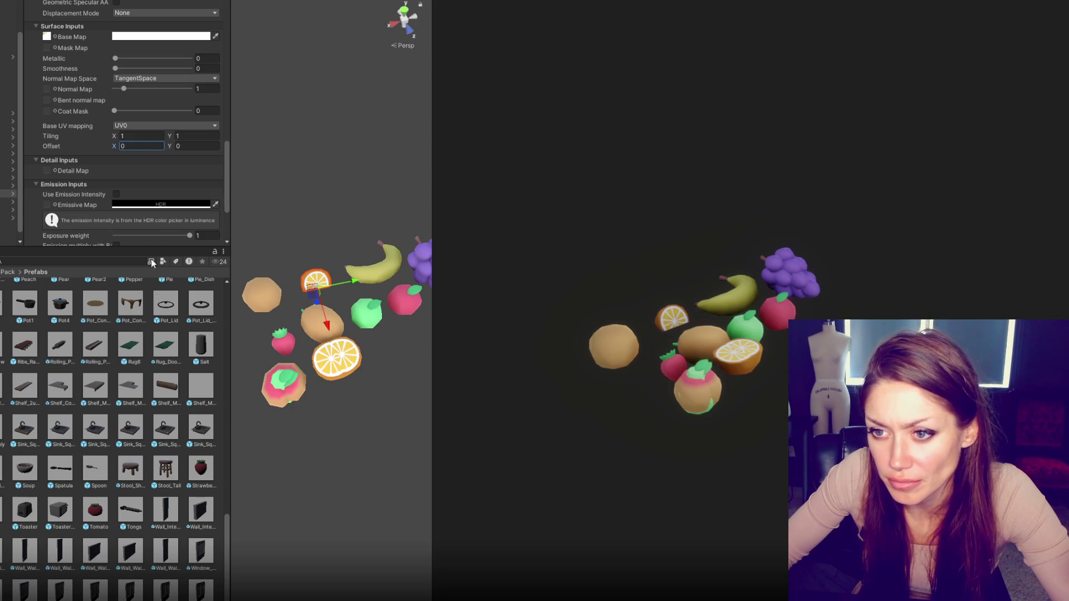
# Locate the base map texture's folder and move the large orange slice beside the small orange.
pyautogui.scroll(-3, 139, 226)
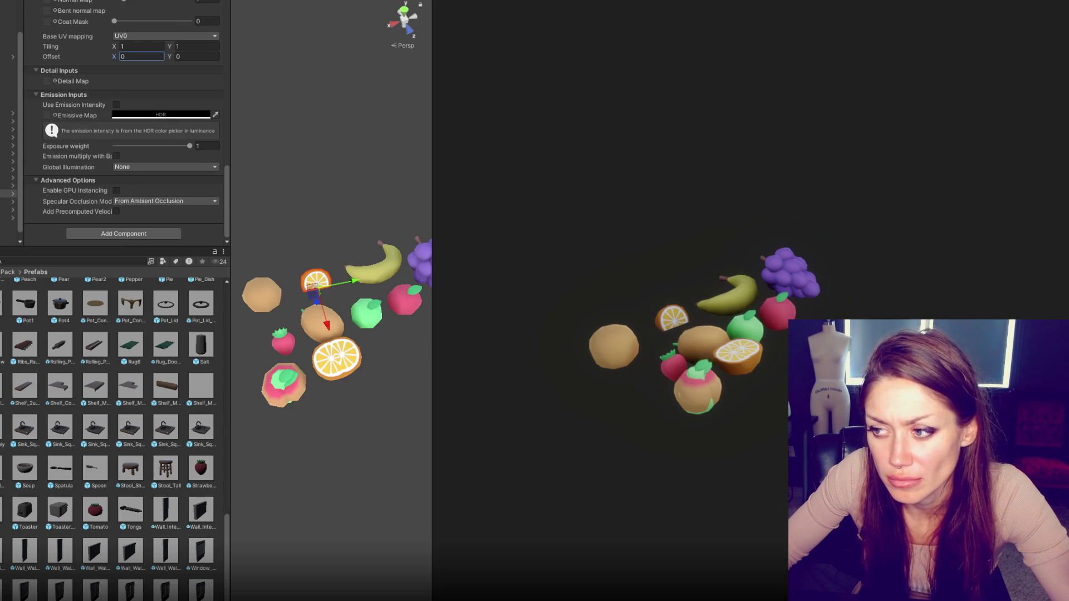
pyautogui.scroll(6, 56, 140)
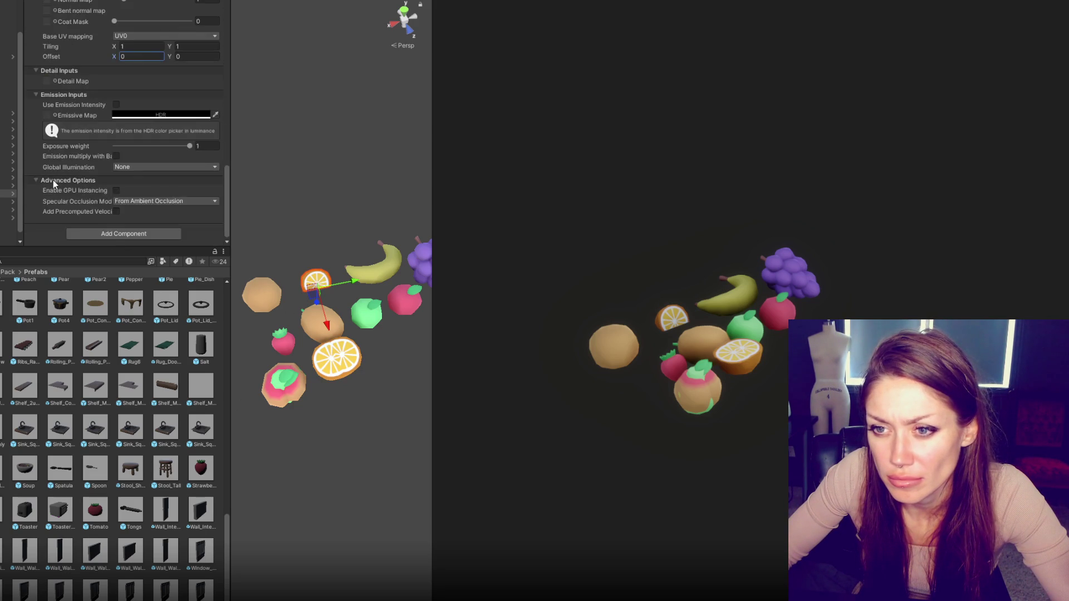
pyautogui.click(47, 138)
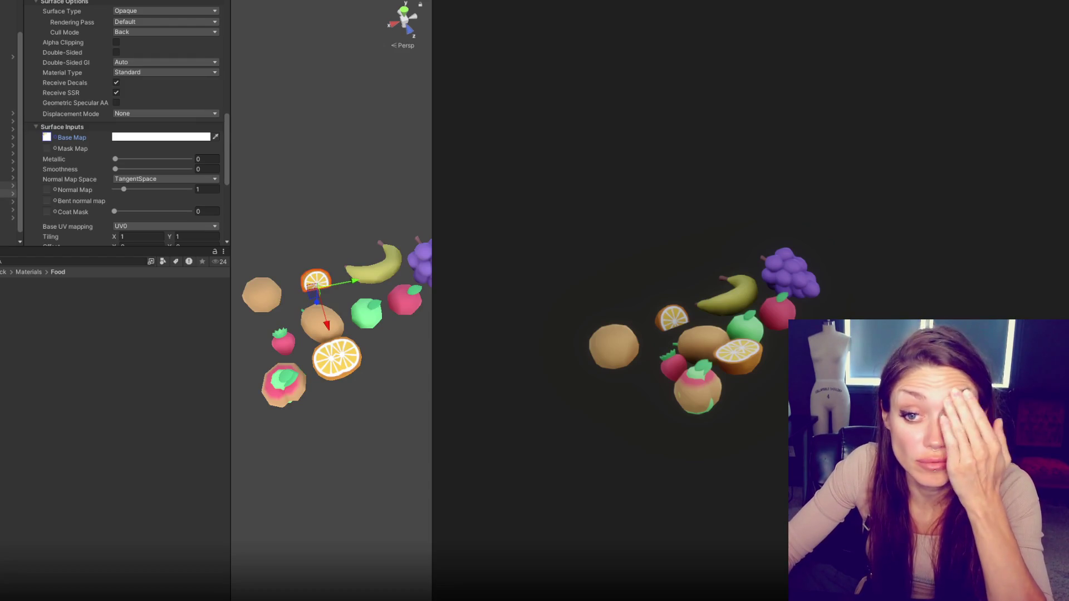
pyautogui.click(9, 189)
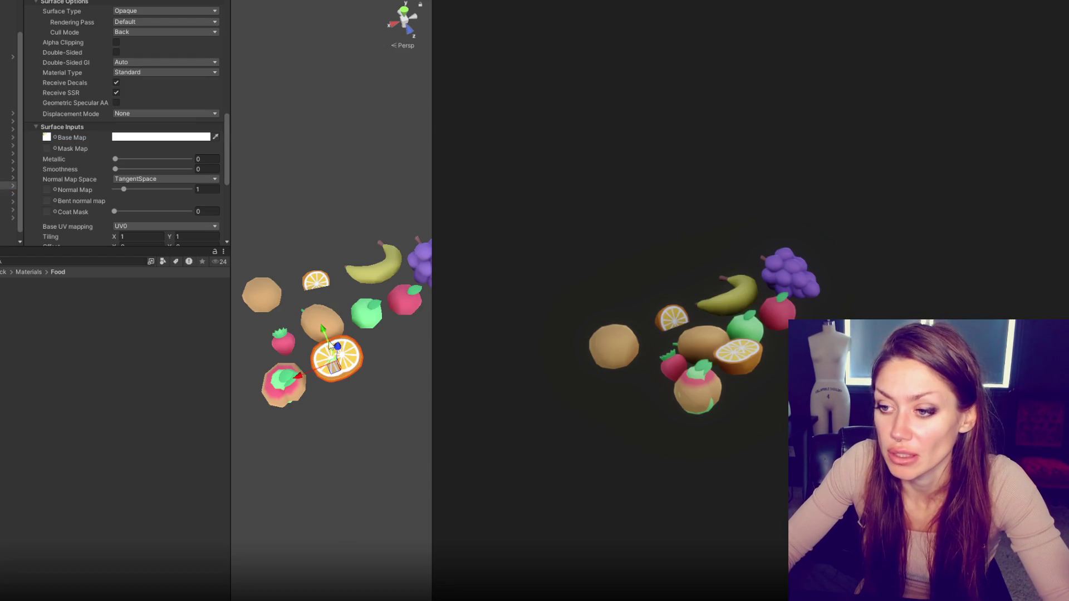
pyautogui.moveTo(345, 373); pyautogui.dragTo(298, 268)
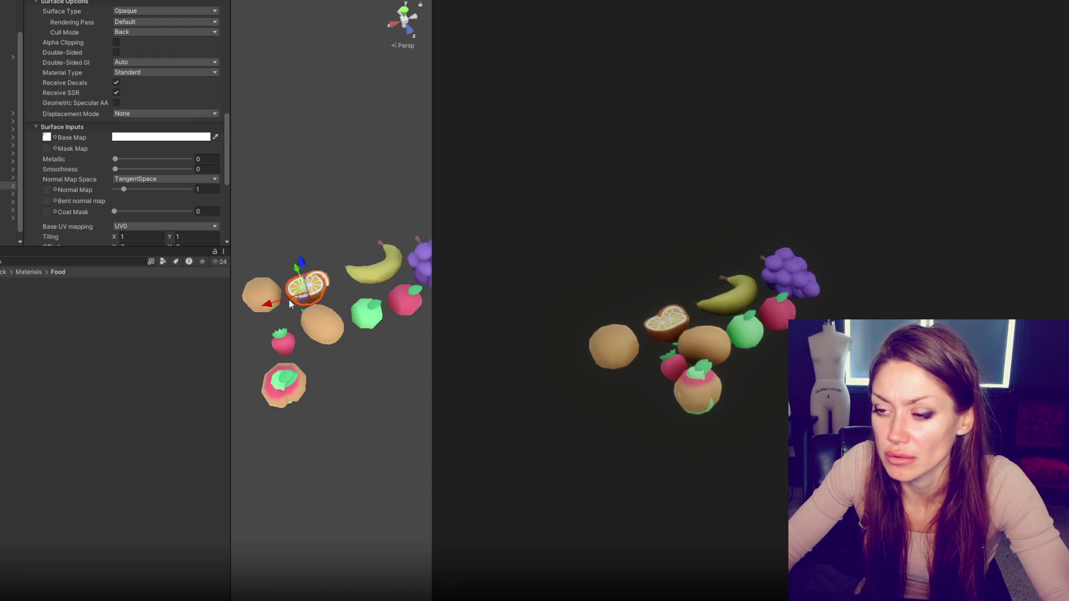
pyautogui.press('f')
pyautogui.moveTo(382, 354)
pyautogui.mouseDown()
pyautogui.moveTo(752, 380)
pyautogui.moveTo(747, 432)
pyautogui.moveTo(344, 334)
pyautogui.mouseUp()
pyautogui.scroll(-5, 344, 334)
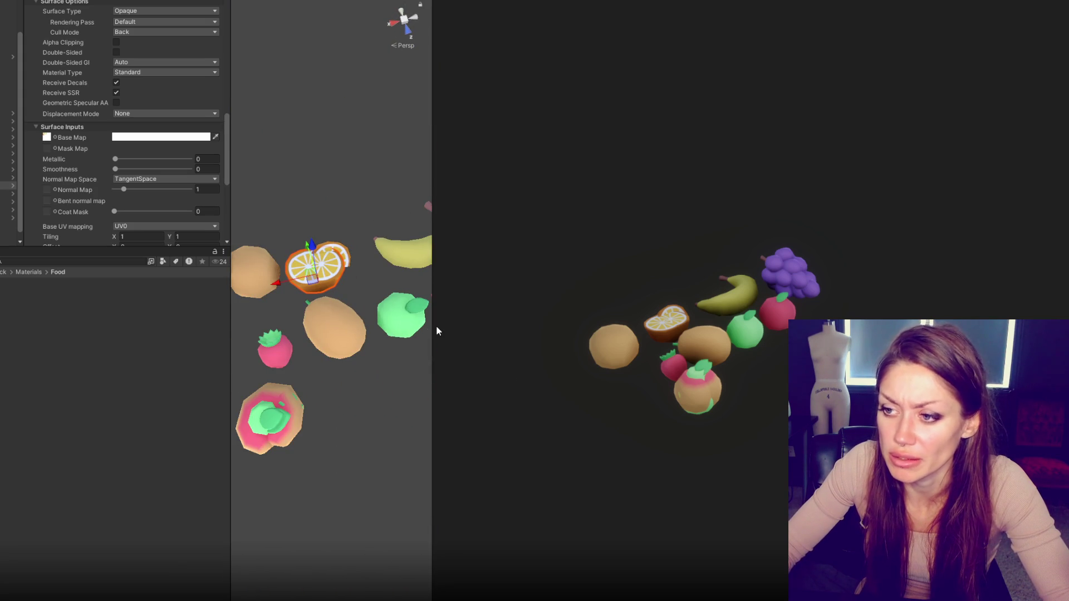
pyautogui.click(259, 284)
pyautogui.moveTo(262, 289); pyautogui.dragTo(333, 325)
# Line up the orange half, orange slice and whole orange in a row.
pyautogui.click(428, 301)
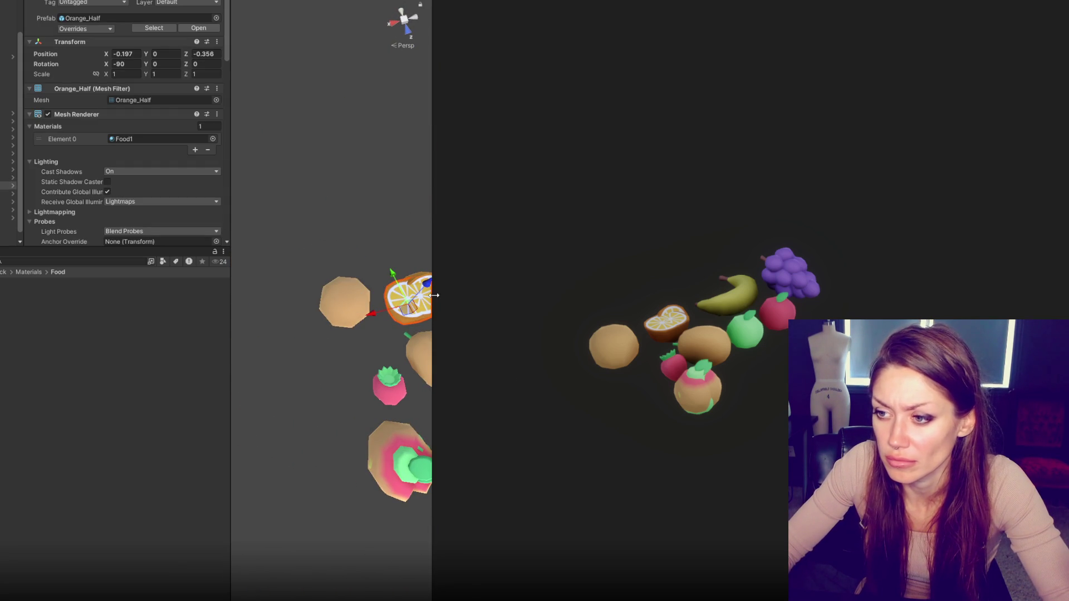
pyautogui.moveTo(434, 295); pyautogui.dragTo(472, 295)
pyautogui.moveTo(388, 298)
pyautogui.mouseDown()
pyautogui.moveTo(332, 273)
pyautogui.moveTo(304, 309)
pyautogui.moveTo(273, 318)
pyautogui.moveTo(312, 256)
pyautogui.mouseUp()
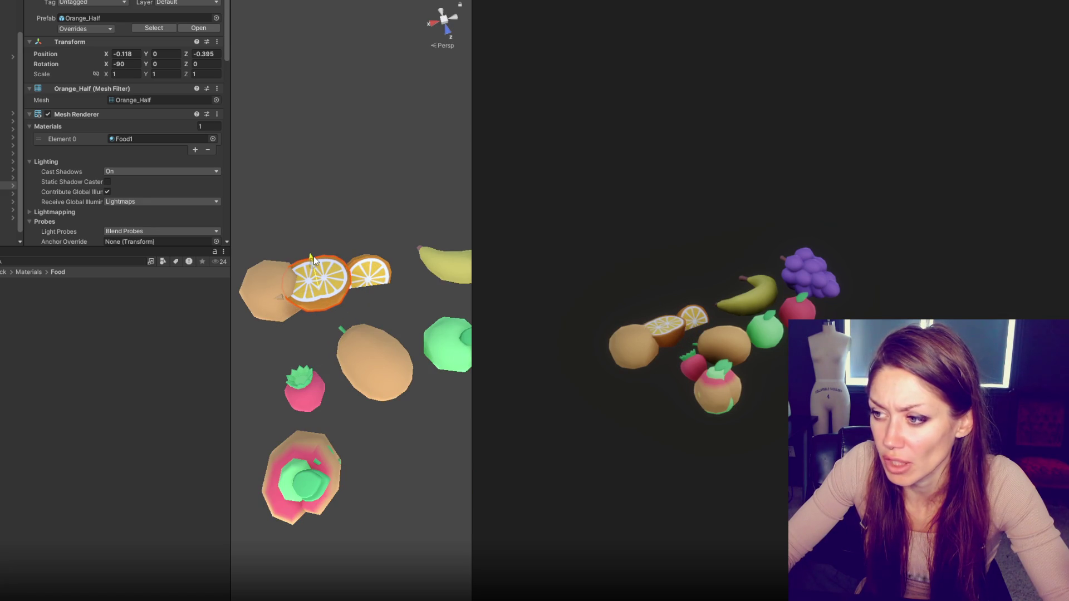
pyautogui.click(370, 278)
pyautogui.moveTo(373, 285); pyautogui.dragTo(405, 281)
pyautogui.click(303, 290)
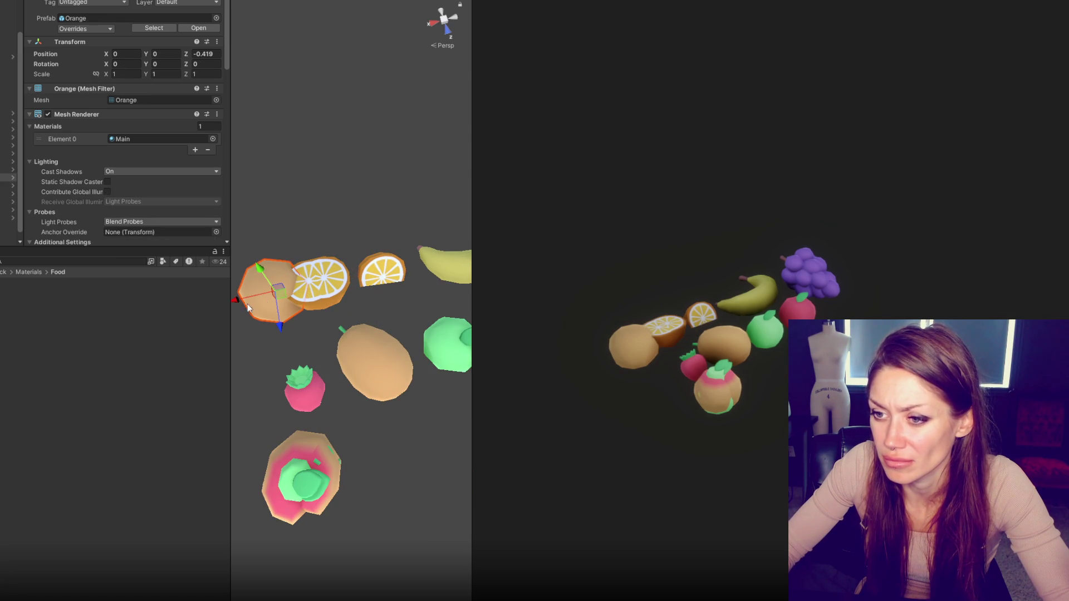
pyautogui.moveTo(249, 309); pyautogui.dragTo(228, 327)
pyautogui.click(261, 348)
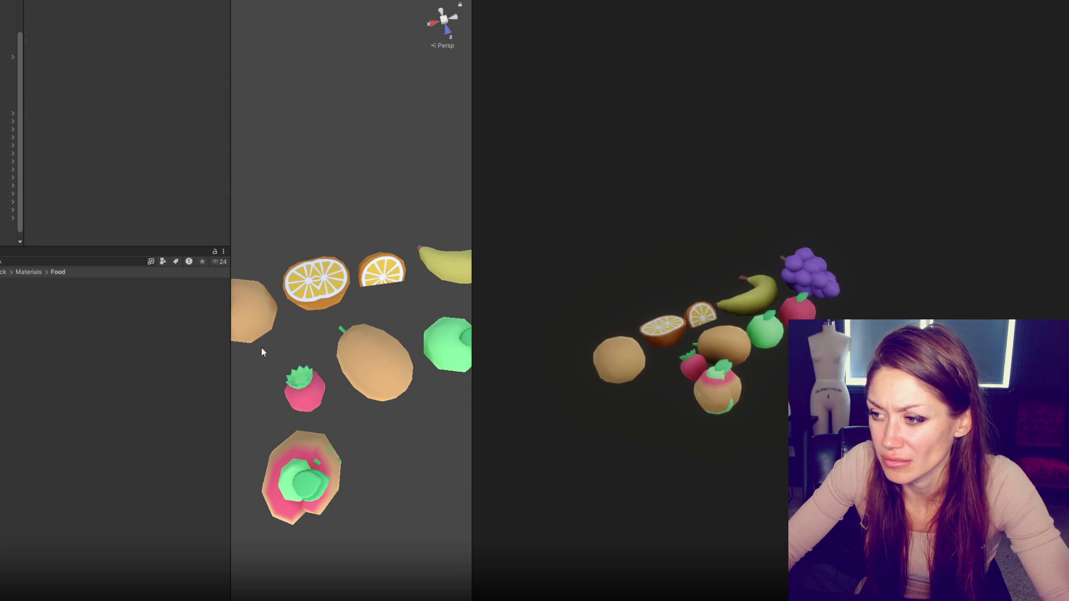
pyautogui.click(315, 450)
# Move the pear up and left out of the cluster and set the peach beside the green apple.
pyautogui.scroll(-1, 315, 450)
pyautogui.moveTo(331, 492)
pyautogui.mouseDown()
pyautogui.moveTo(326, 423)
pyautogui.moveTo(311, 407)
pyautogui.mouseUp()
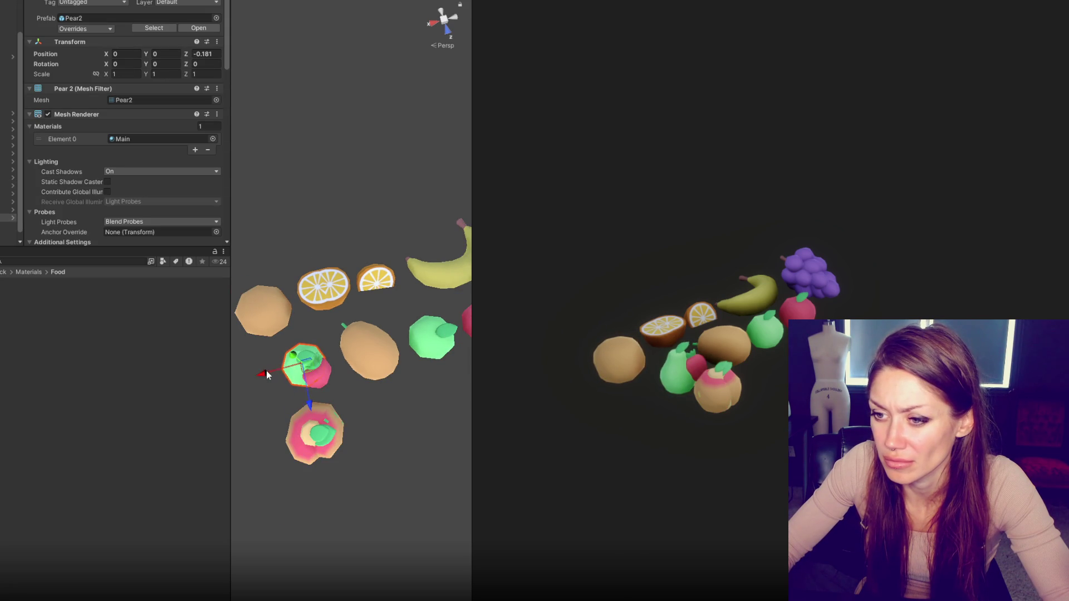
pyautogui.moveTo(267, 375); pyautogui.dragTo(233, 383)
pyautogui.click(309, 457)
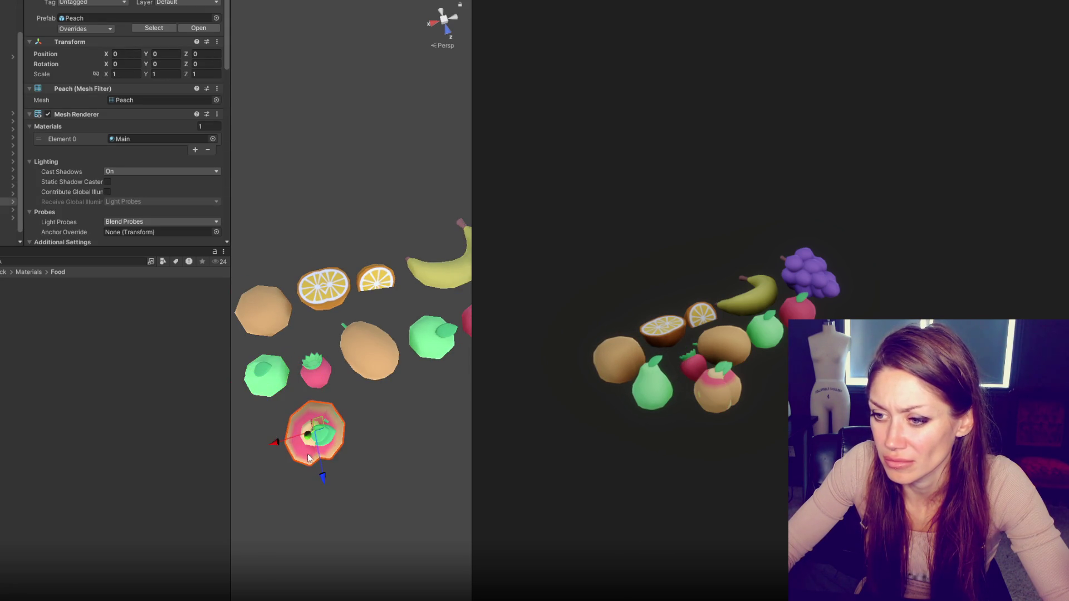
pyautogui.moveTo(309, 458)
pyautogui.mouseDown()
pyautogui.moveTo(278, 377)
pyautogui.moveTo(580, 321)
pyautogui.mouseUp()
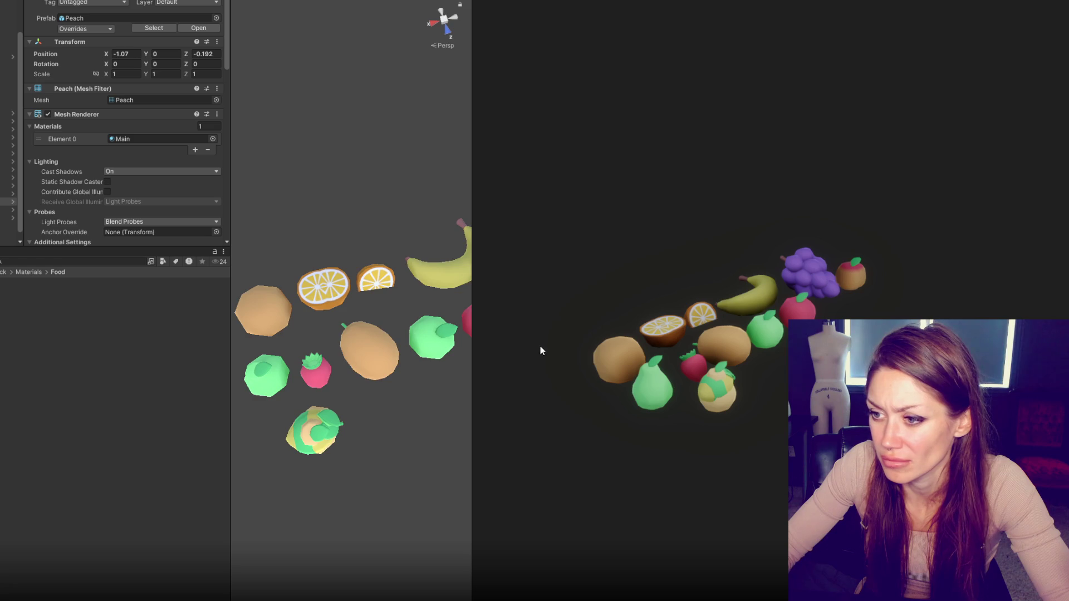
pyautogui.scroll(-5, 405, 311)
pyautogui.moveTo(468, 320)
pyautogui.mouseDown()
pyautogui.moveTo(472, 342)
pyautogui.moveTo(417, 318)
pyautogui.mouseUp()
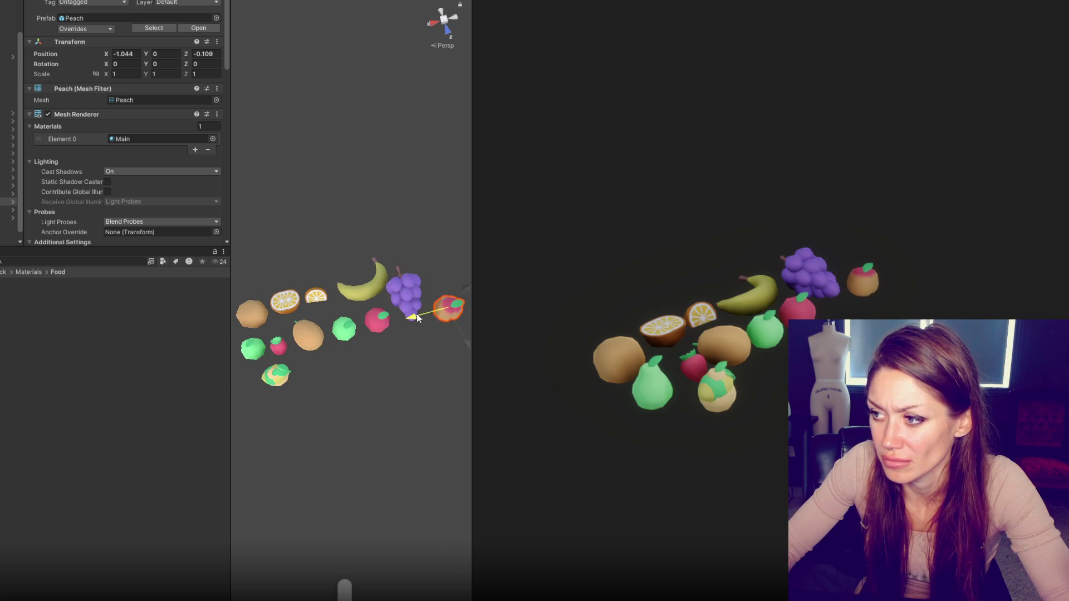
# Nudge the pear back into line with its row.
pyautogui.click(277, 420)
pyautogui.click(281, 382)
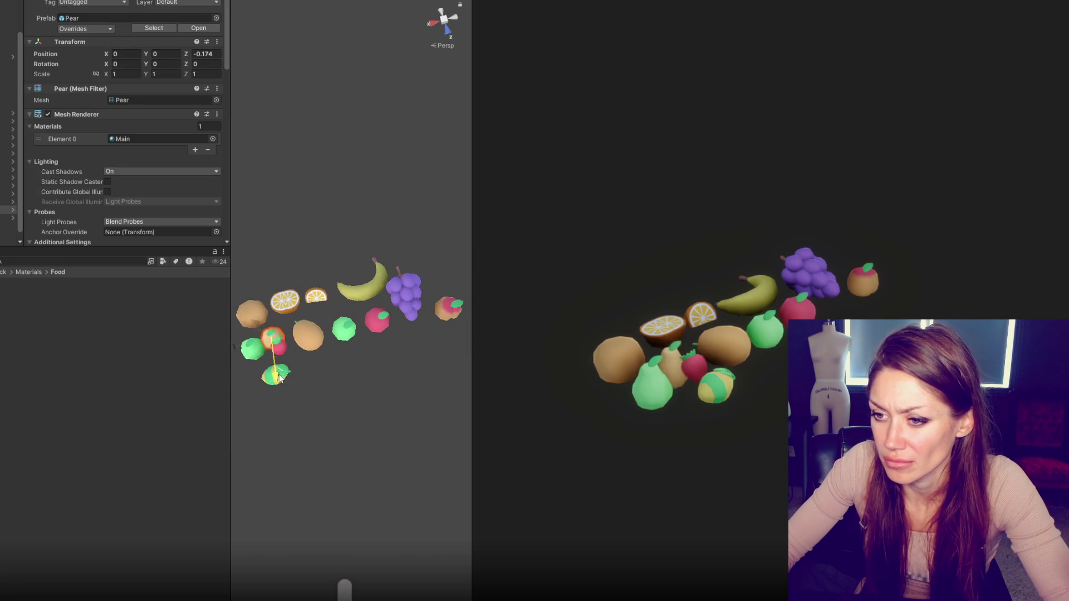
pyautogui.moveTo(280, 379)
pyautogui.mouseDown()
pyautogui.moveTo(236, 359)
pyautogui.moveTo(185, 366)
pyautogui.moveTo(232, 403)
pyautogui.moveTo(341, 406)
pyautogui.mouseUp()
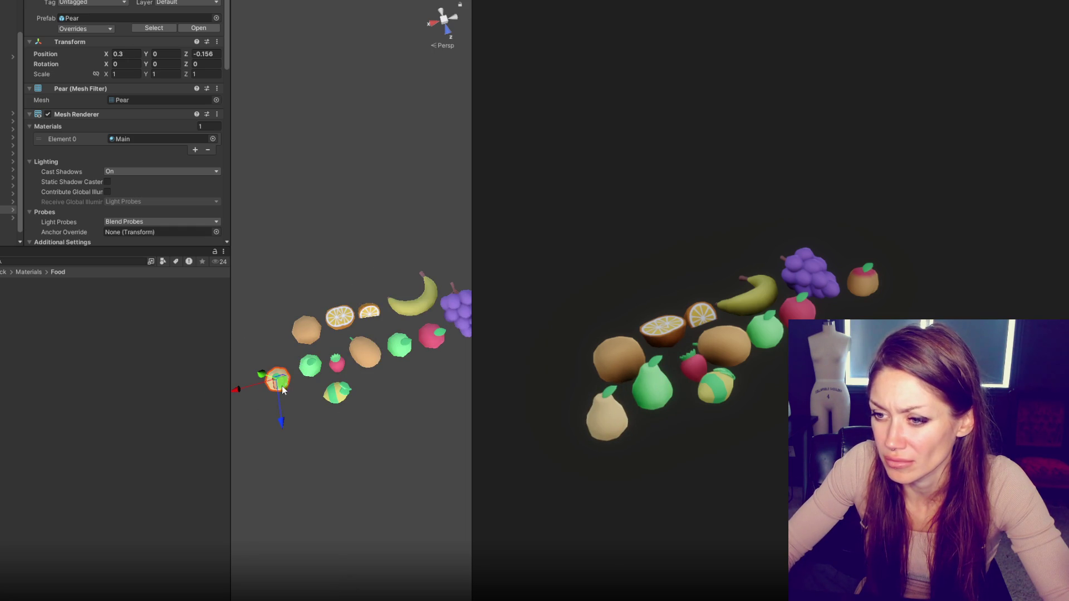
pyautogui.moveTo(282, 389)
pyautogui.mouseDown()
pyautogui.moveTo(279, 410)
pyautogui.moveTo(254, 385)
pyautogui.mouseUp()
# Slide the lime into line along its row and move the lemon right into the row.
pyautogui.click(340, 394)
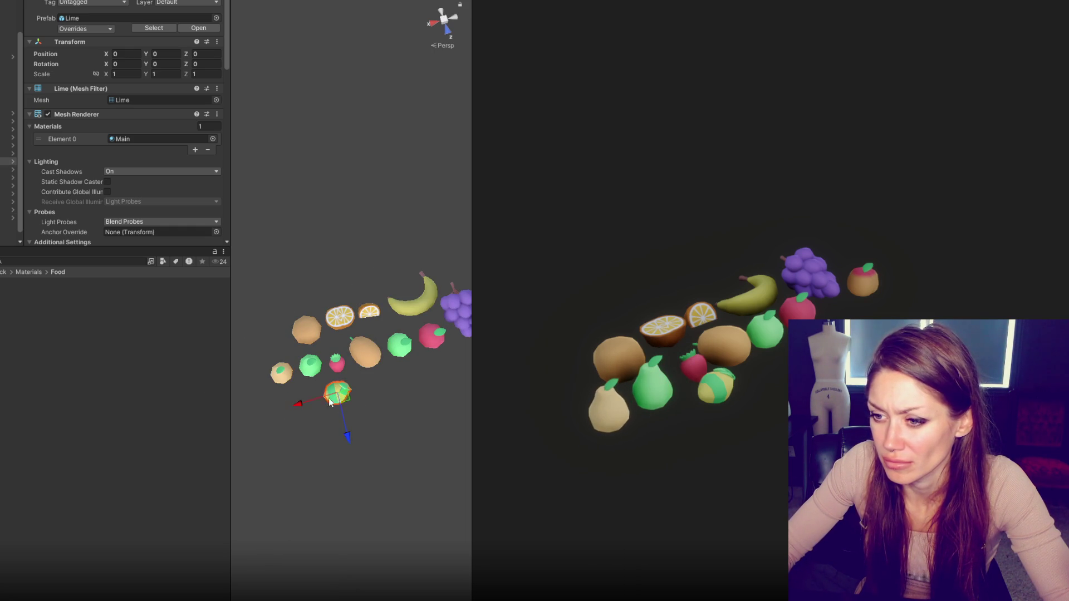
pyautogui.moveTo(317, 398)
pyautogui.mouseDown()
pyautogui.moveTo(411, 391)
pyautogui.moveTo(434, 415)
pyautogui.mouseUp()
pyautogui.moveTo(389, 383); pyautogui.dragTo(379, 393)
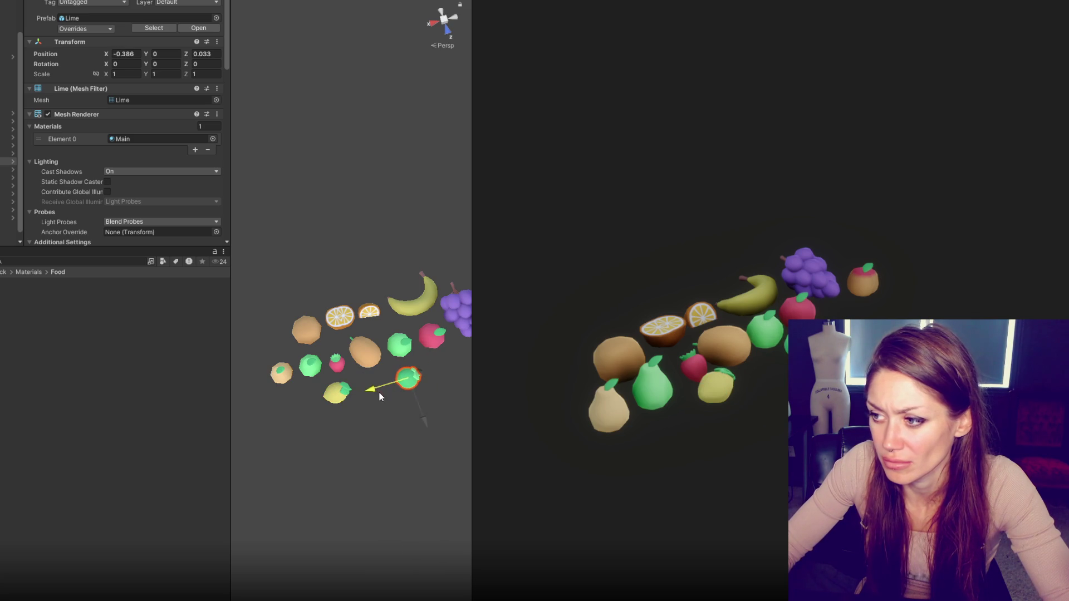
pyautogui.moveTo(425, 421); pyautogui.dragTo(429, 424)
pyautogui.click(341, 395)
pyautogui.moveTo(318, 400)
pyautogui.mouseDown()
pyautogui.moveTo(335, 399)
pyautogui.moveTo(378, 445)
pyautogui.moveTo(429, 365)
pyautogui.moveTo(370, 275)
pyautogui.mouseUp()
pyautogui.click(336, 366)
# Shift the strawberry toward its row along X and move the peach right into line.
pyautogui.moveTo(305, 278)
pyautogui.mouseDown()
pyautogui.moveTo(300, 257)
pyautogui.moveTo(299, 290)
pyautogui.moveTo(377, 241)
pyautogui.mouseUp()
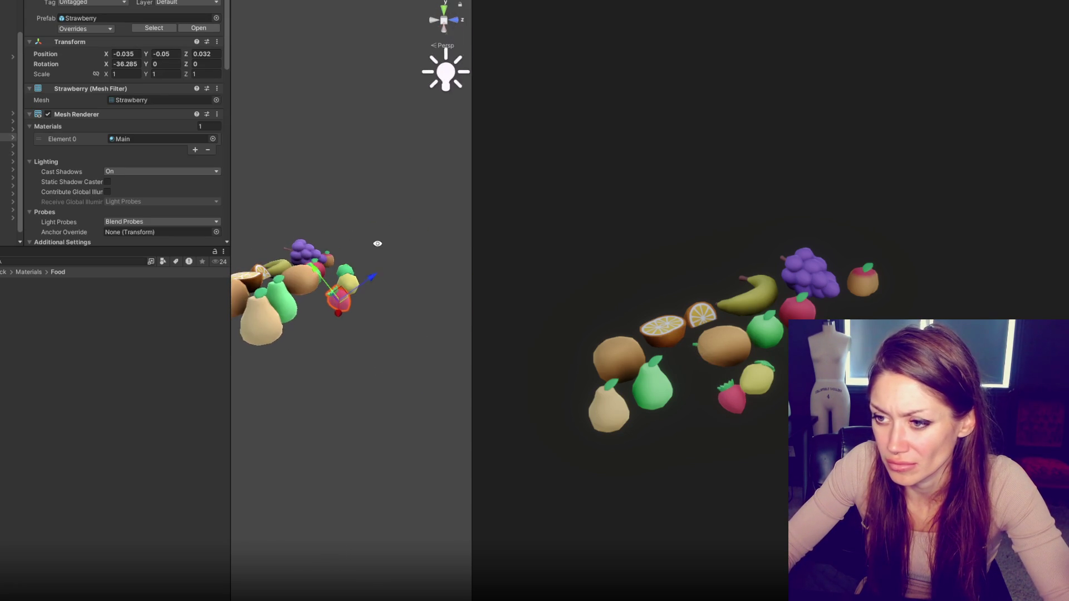
pyautogui.moveTo(365, 308)
pyautogui.mouseDown()
pyautogui.moveTo(289, 340)
pyautogui.moveTo(335, 293)
pyautogui.mouseUp()
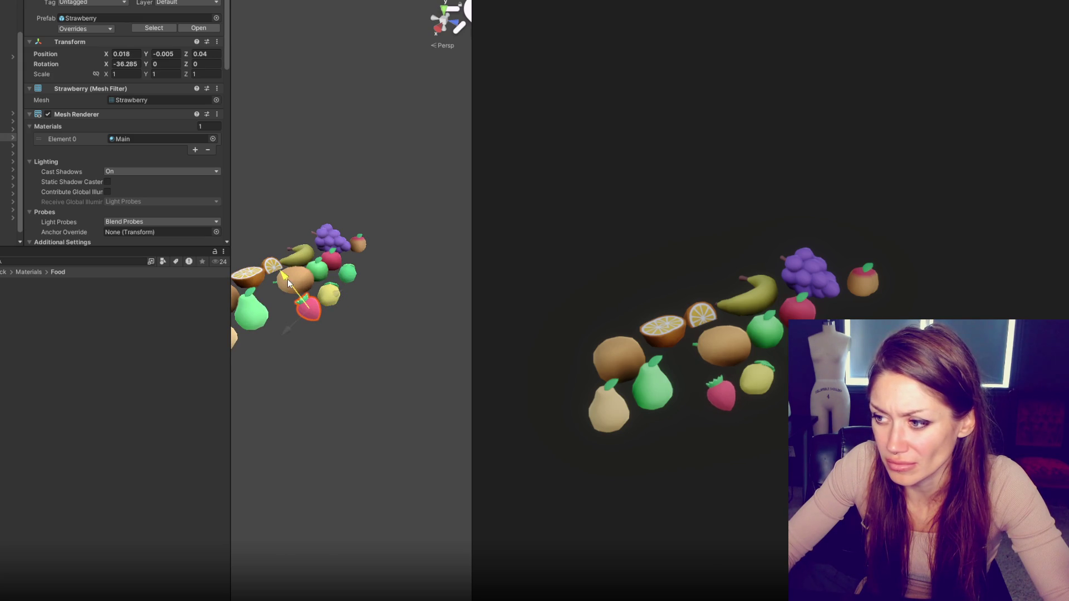
pyautogui.moveTo(294, 328); pyautogui.dragTo(282, 336)
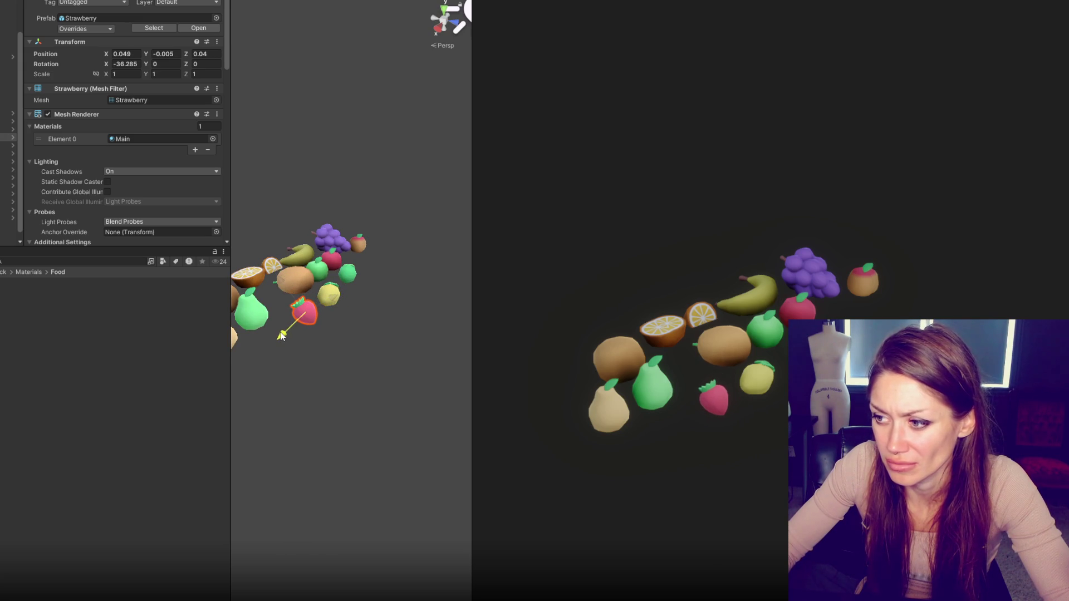
pyautogui.click(353, 274)
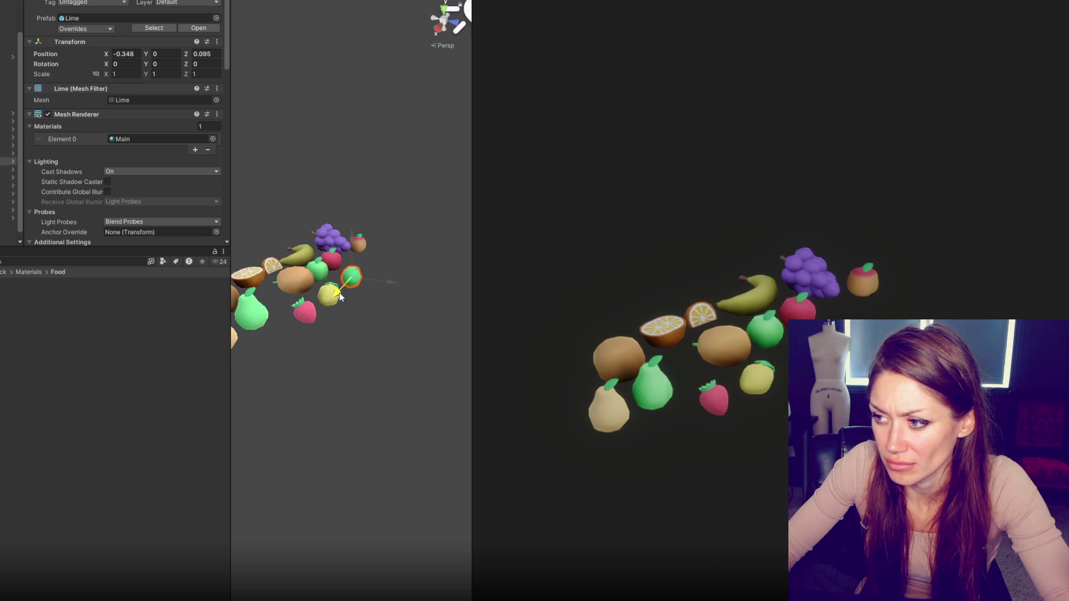
pyautogui.click(366, 249)
pyautogui.moveTo(365, 248)
pyautogui.mouseDown()
pyautogui.moveTo(364, 220)
pyautogui.moveTo(340, 287)
pyautogui.mouseUp()
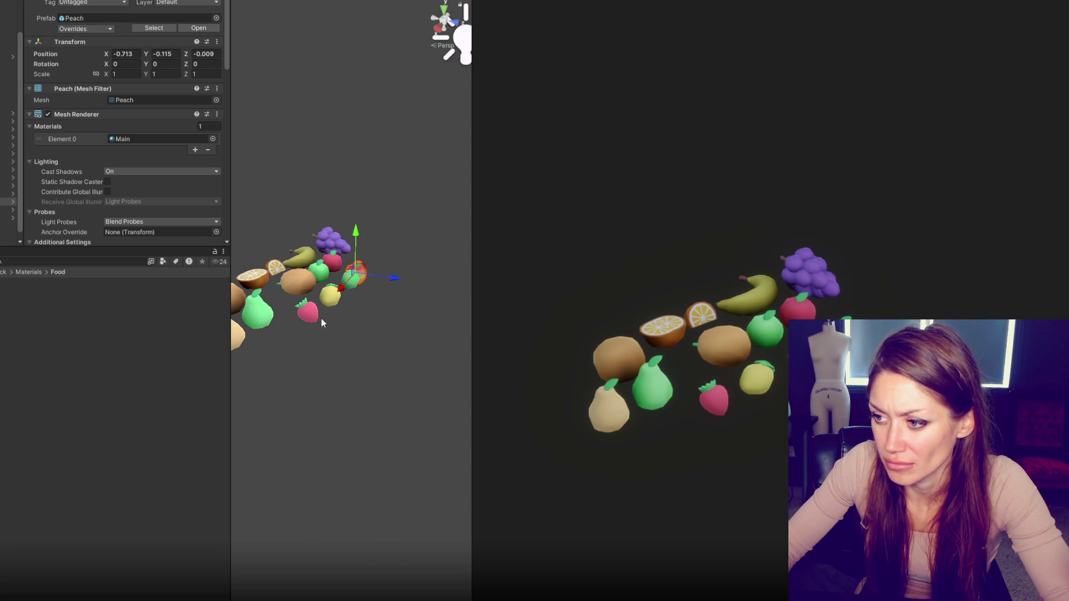
# Select the two pears, then slide the whole orange along its row beside the half orange.
pyautogui.click(256, 312)
pyautogui.keyDown('shift'); pyautogui.click(238, 334); pyautogui.keyUp('shift')
pyautogui.moveTo(238, 334)
pyautogui.mouseDown()
pyautogui.moveTo(313, 347)
pyautogui.moveTo(308, 367)
pyautogui.moveTo(359, 362)
pyautogui.moveTo(345, 356)
pyautogui.mouseUp()
pyautogui.click(286, 297)
pyautogui.moveTo(295, 320)
pyautogui.mouseDown()
pyautogui.moveTo(288, 340)
pyautogui.moveTo(245, 320)
pyautogui.moveTo(280, 316)
pyautogui.moveTo(296, 337)
pyautogui.mouseUp()
pyautogui.keyDown('shift'); pyautogui.click(309, 293); pyautogui.keyUp('shift')
pyautogui.click(275, 309)
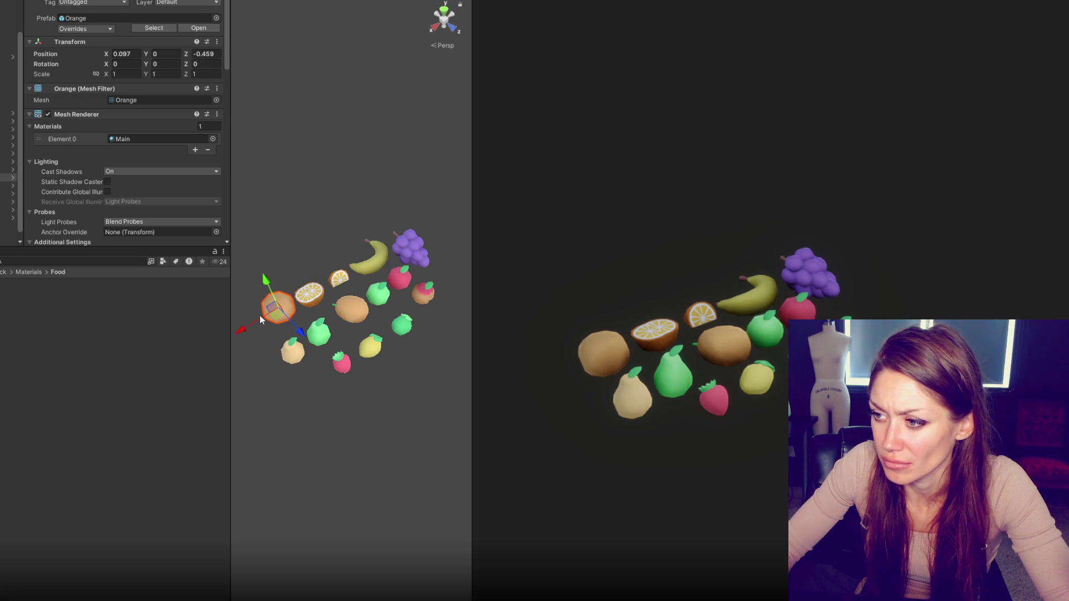
# Shift the grapes slightly right and tilt them to rotation -48.83, -42.338, 32.12.
pyautogui.click(411, 249)
pyautogui.moveTo(384, 261)
pyautogui.mouseDown()
pyautogui.moveTo(445, 250)
pyautogui.moveTo(445, 263)
pyautogui.moveTo(453, 242)
pyautogui.moveTo(436, 235)
pyautogui.moveTo(477, 226)
pyautogui.moveTo(437, 245)
pyautogui.moveTo(439, 229)
pyautogui.moveTo(403, 266)
pyautogui.moveTo(423, 237)
pyautogui.moveTo(404, 229)
pyautogui.moveTo(404, 240)
pyautogui.moveTo(441, 225)
pyautogui.mouseUp()
pyautogui.press('e')
pyautogui.press('w')
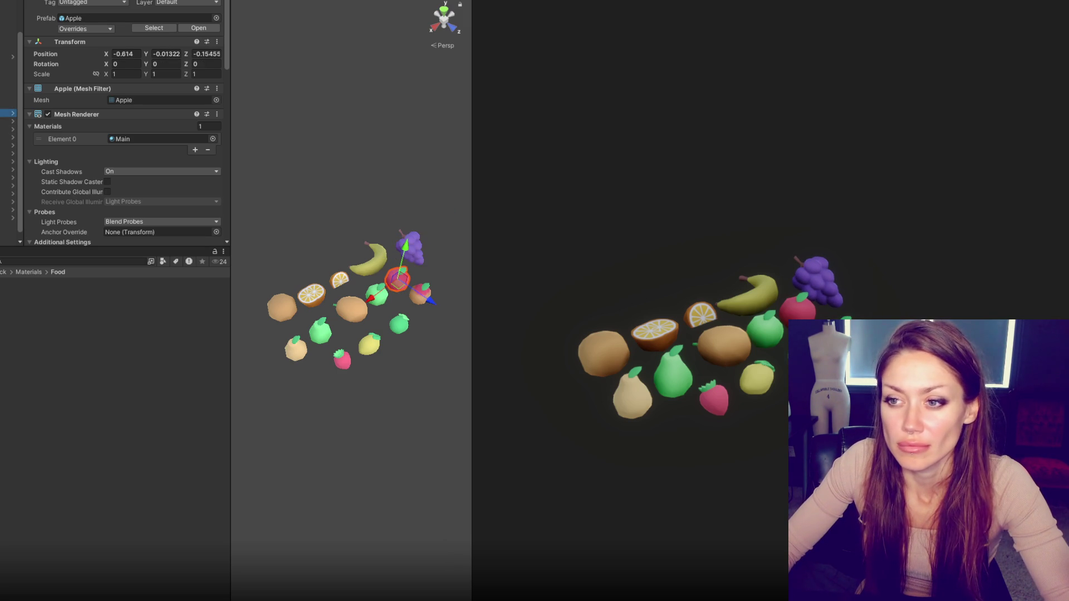
# Raise the whole fruit group, push it back in depth, and reset its rotation to 0.
pyautogui.click(9, 105)
pyautogui.moveTo(344, 341); pyautogui.dragTo(355, 256)
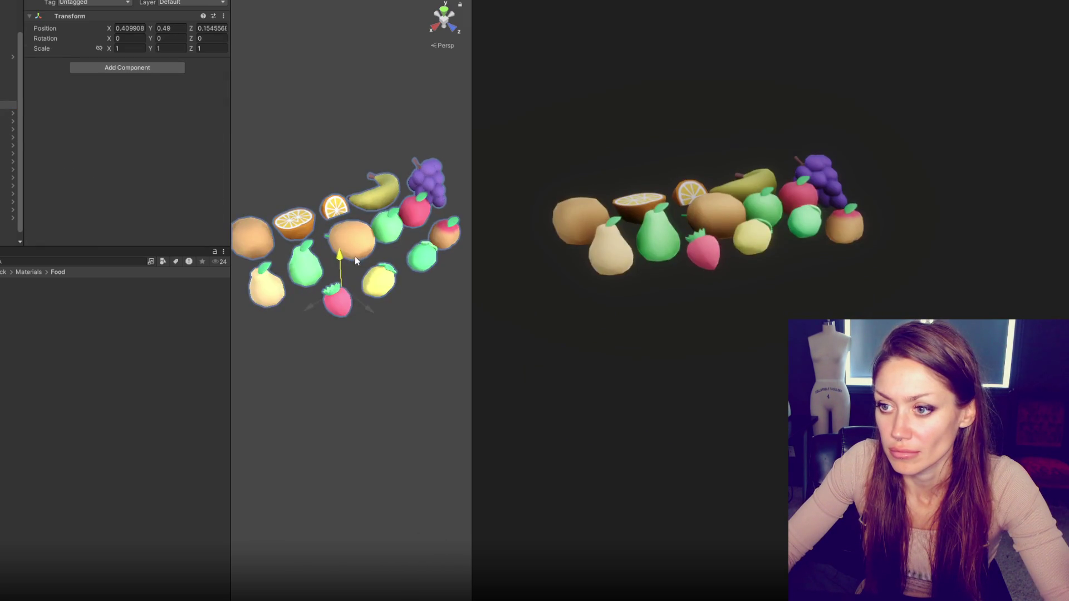
pyautogui.moveTo(370, 305)
pyautogui.mouseDown()
pyautogui.moveTo(461, 384)
pyautogui.moveTo(428, 400)
pyautogui.moveTo(421, 436)
pyautogui.moveTo(329, 483)
pyautogui.moveTo(321, 511)
pyautogui.moveTo(358, 501)
pyautogui.moveTo(376, 519)
pyautogui.moveTo(357, 509)
pyautogui.moveTo(277, 538)
pyautogui.moveTo(289, 529)
pyautogui.mouseUp()
pyautogui.scroll(-3, 358, 557)
pyautogui.press('e')
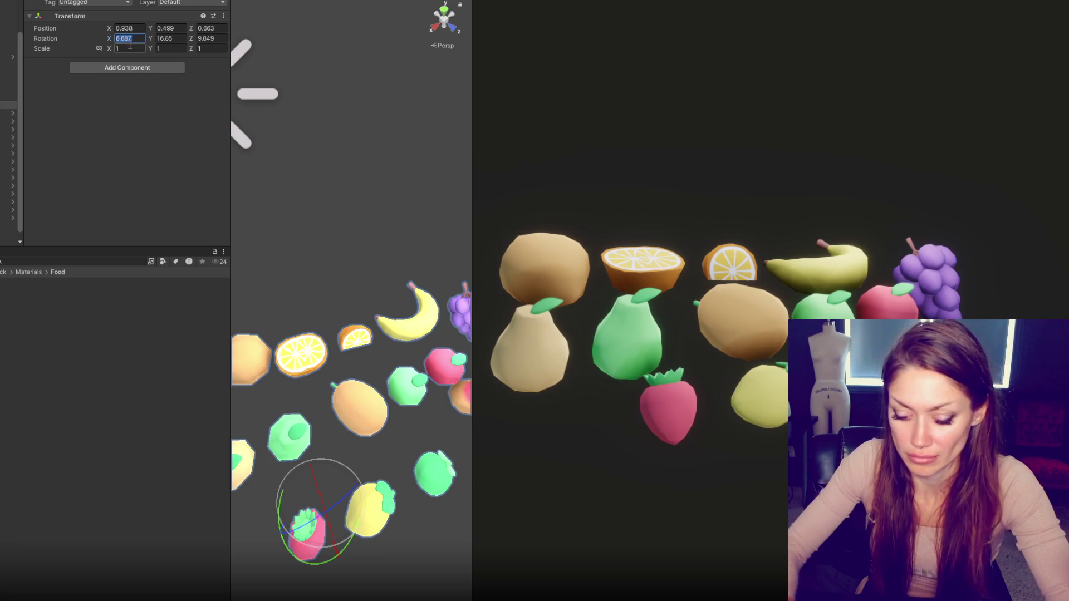
pyautogui.write('0')
pyautogui.press('Tab')
pyautogui.write('0')
pyautogui.press('Tab')
pyautogui.write('0')
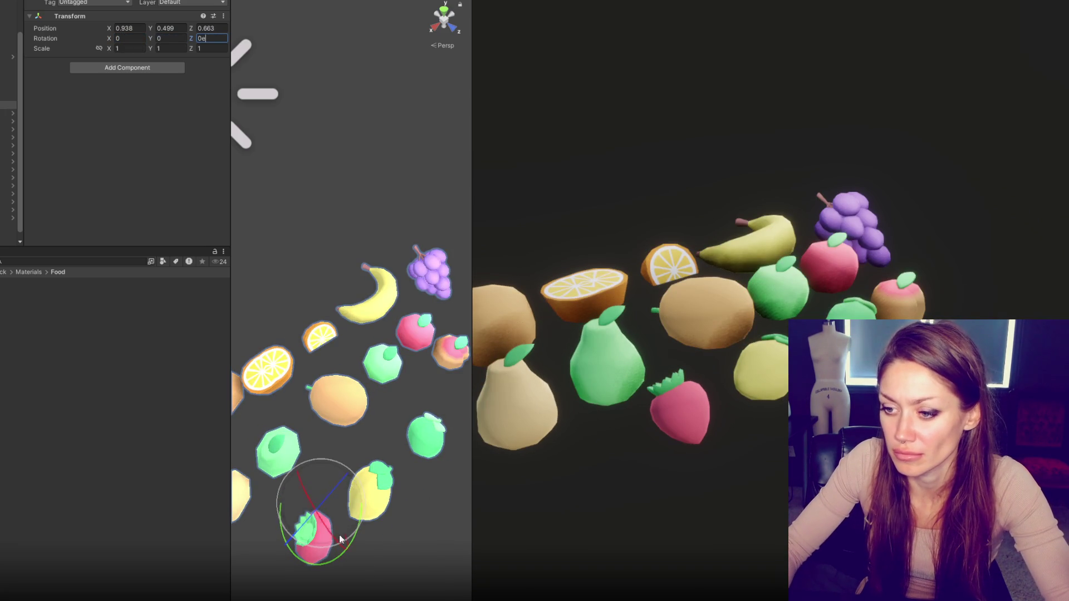
# Re-centre the fruit group along X in front of the camera and let the game view fill most of the screen.
pyautogui.moveTo(339, 534)
pyautogui.keyDown('alt'); pyautogui.mouseDown()
pyautogui.moveTo(315, 268)
pyautogui.moveTo(302, 273)
pyautogui.mouseUp(); pyautogui.keyUp('alt')
pyautogui.hotkey('ctrl', 'z')
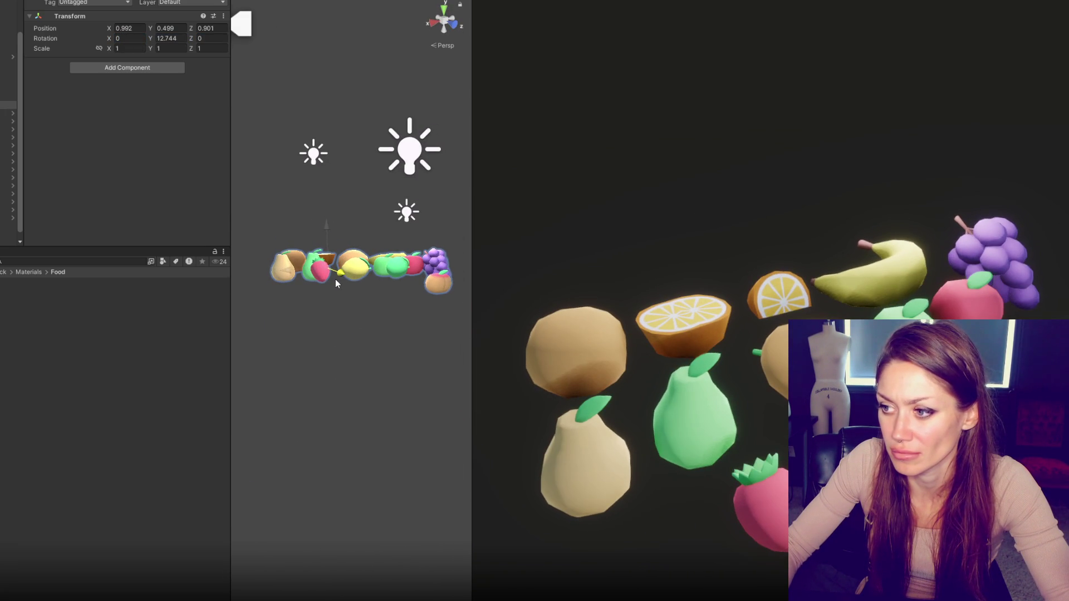
pyautogui.click(295, 281)
pyautogui.click(296, 281)
pyautogui.moveTo(293, 279)
pyautogui.mouseDown()
pyautogui.moveTo(263, 280)
pyautogui.moveTo(306, 216)
pyautogui.moveTo(298, 192)
pyautogui.moveTo(304, 261)
pyautogui.moveTo(319, 270)
pyautogui.mouseUp()
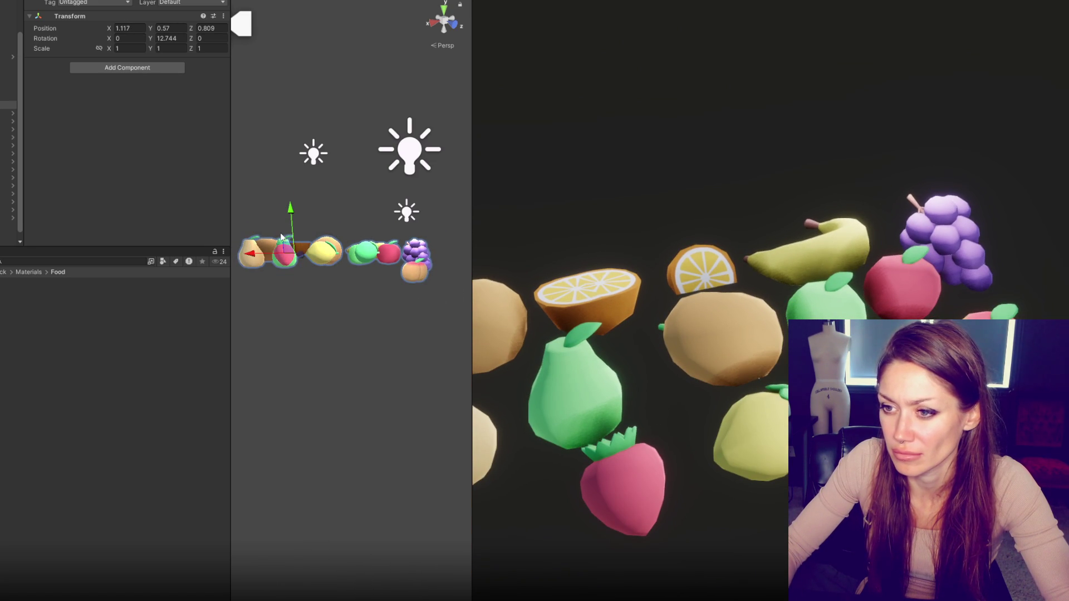
pyautogui.moveTo(281, 237); pyautogui.dragTo(331, 256)
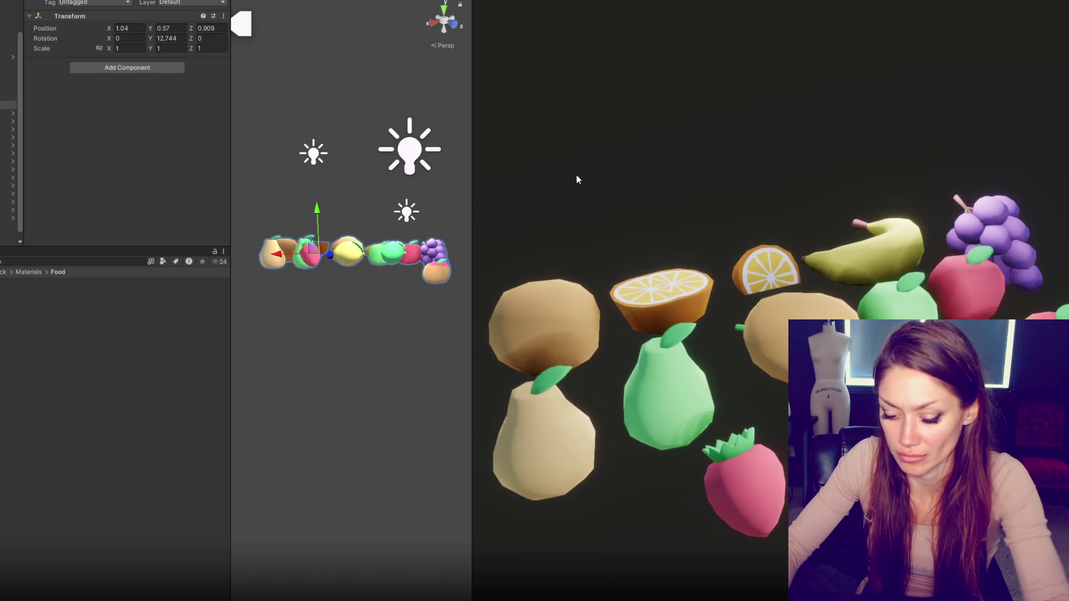
pyautogui.moveTo(471, 176); pyautogui.dragTo(69, 167)
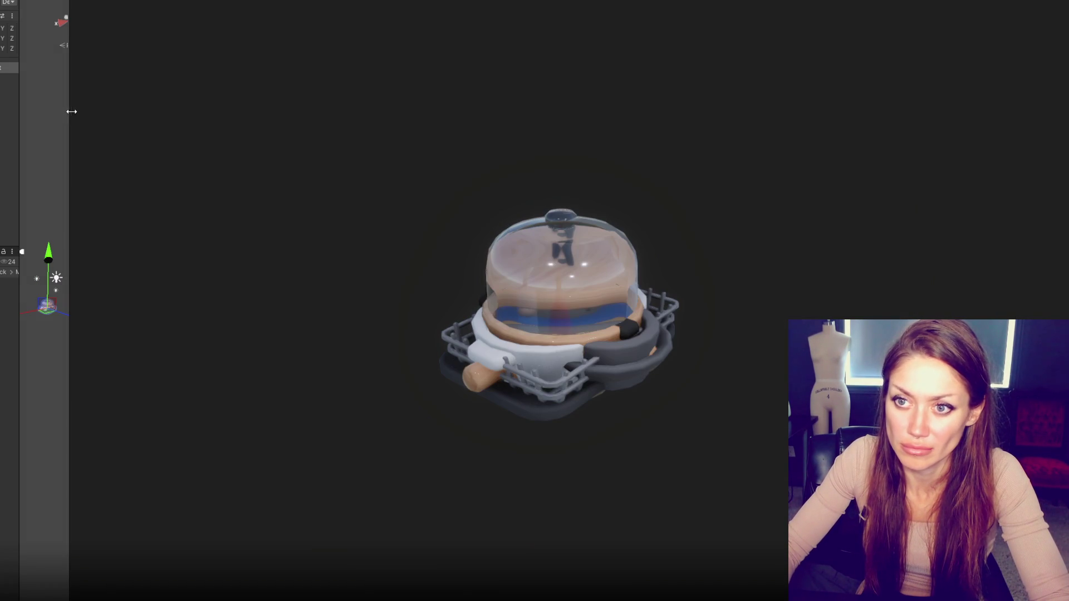
# Widen the scene view beside the game view, select the cake dome model and orbit around it.
pyautogui.moveTo(69, 112); pyautogui.dragTo(233, 128)
pyautogui.click(96, 259)
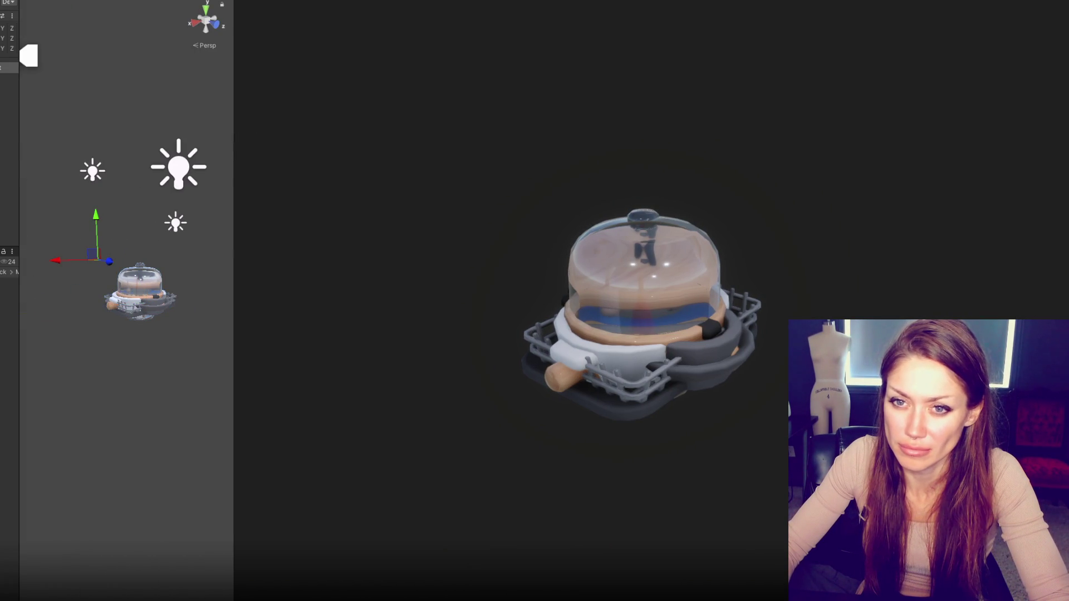
pyautogui.click(139, 290)
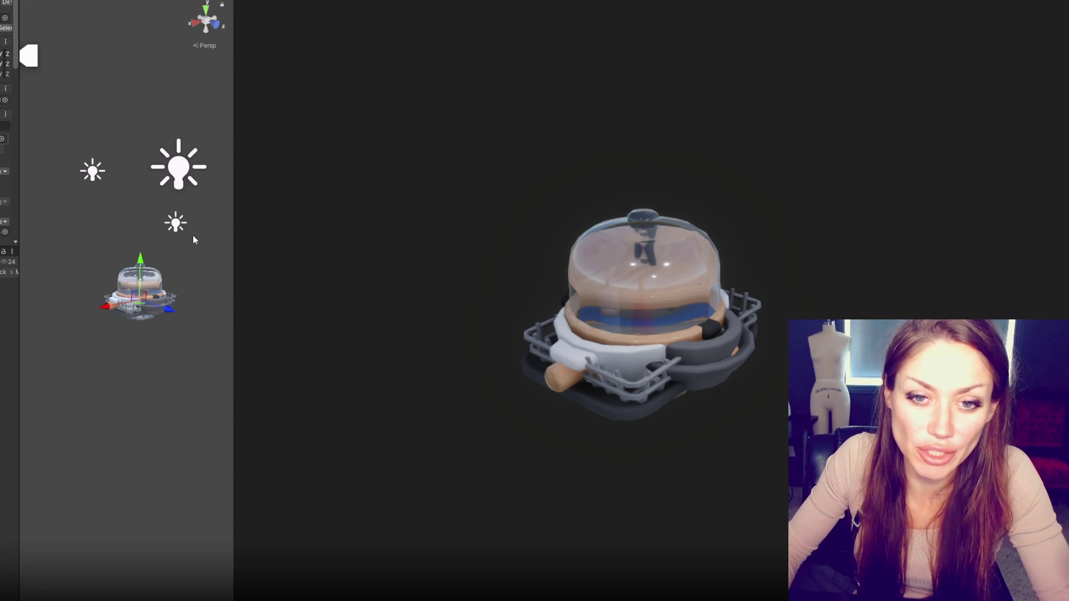
pyautogui.moveTo(183, 251)
pyautogui.mouseDown()
pyautogui.moveTo(152, 310)
pyautogui.moveTo(125, 325)
pyautogui.mouseUp()
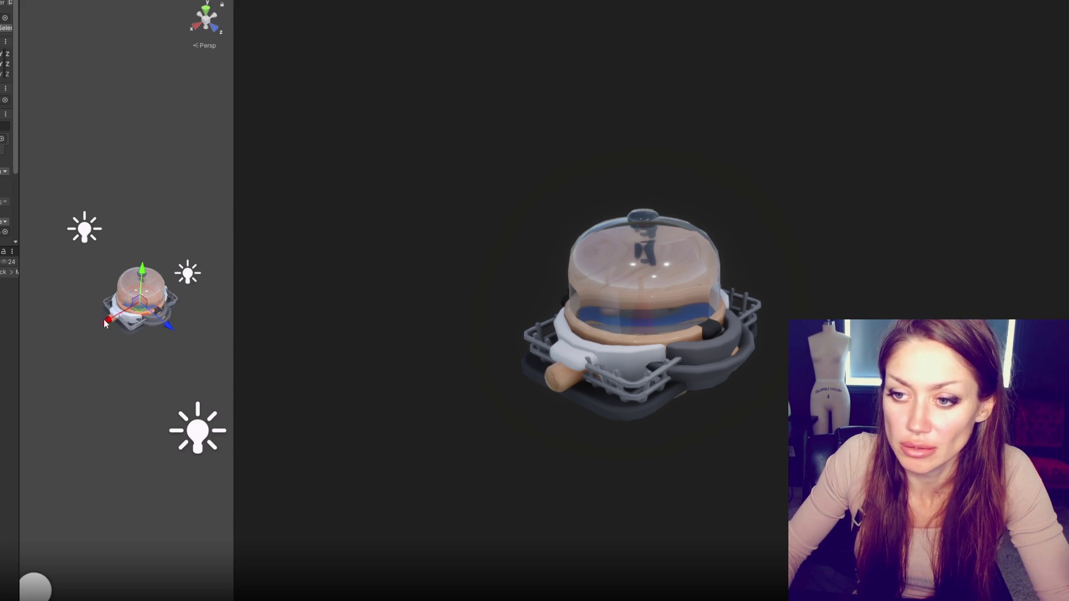
# Drag out the wooden and white bowls, lift off the glass dome, and slide the oval dish away.
pyautogui.moveTo(106, 323); pyautogui.dragTo(56, 350)
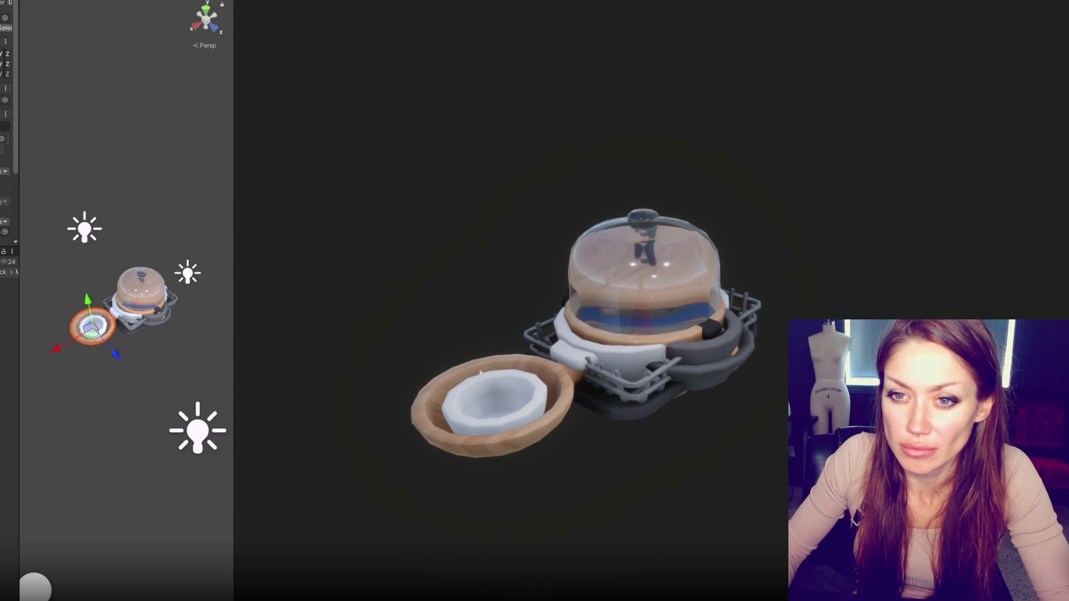
pyautogui.click(31, 358)
pyautogui.click(74, 345)
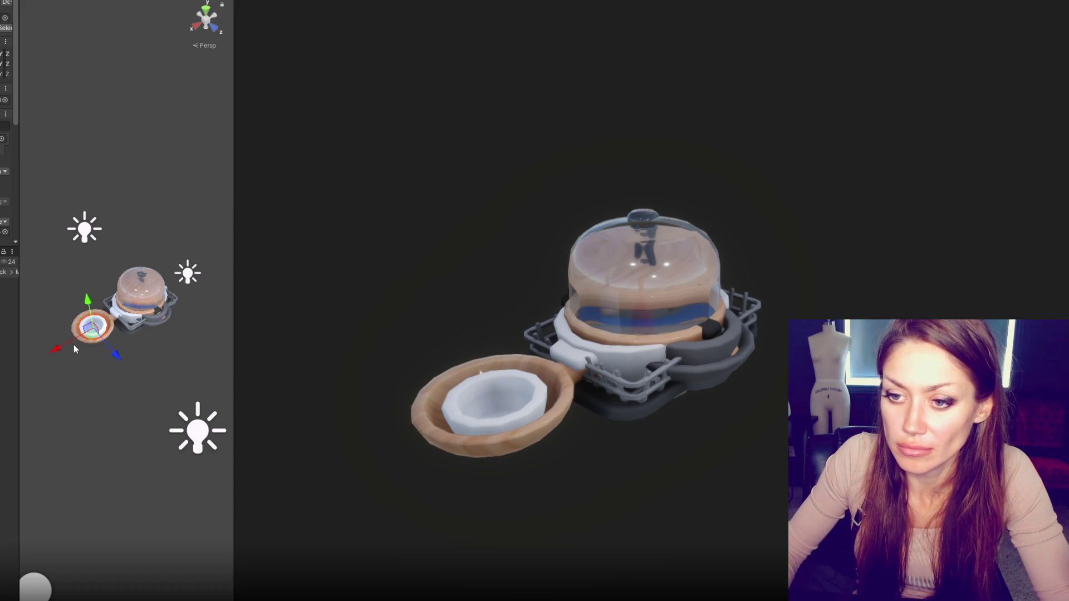
pyautogui.moveTo(74, 345); pyautogui.dragTo(29, 376)
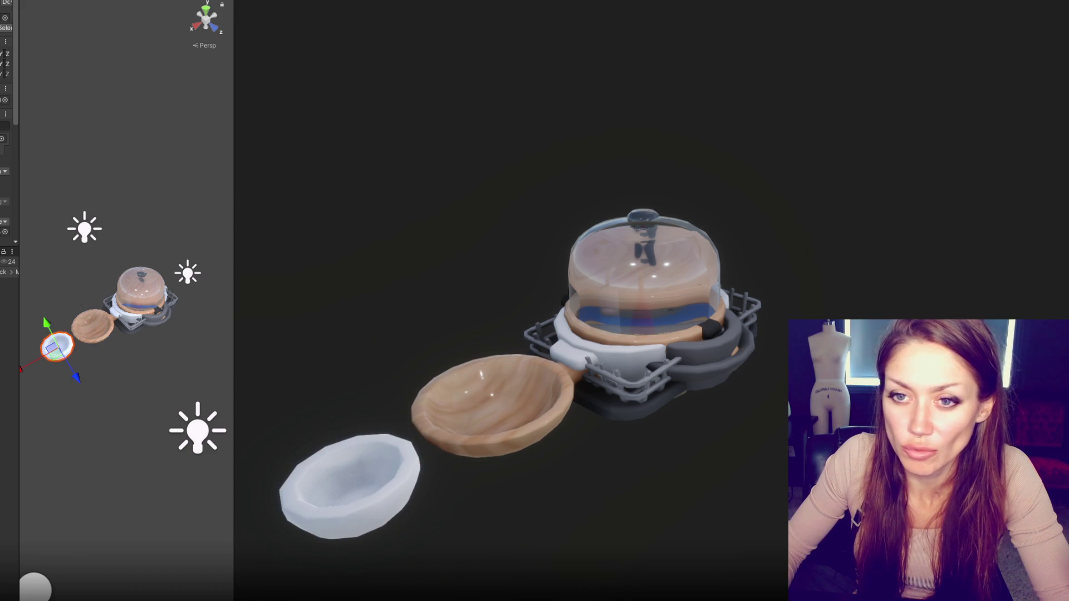
pyautogui.click(139, 287)
pyautogui.moveTo(164, 324); pyautogui.dragTo(132, 305)
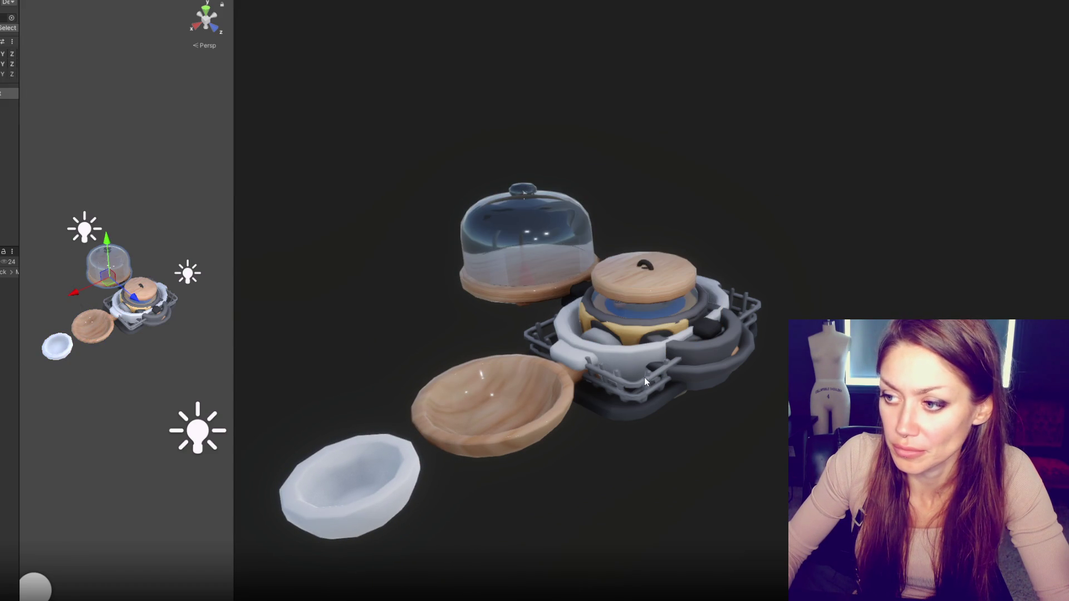
pyautogui.click(142, 311)
pyautogui.moveTo(165, 336)
pyautogui.mouseDown()
pyautogui.moveTo(84, 299)
pyautogui.moveTo(29, 325)
pyautogui.mouseUp()
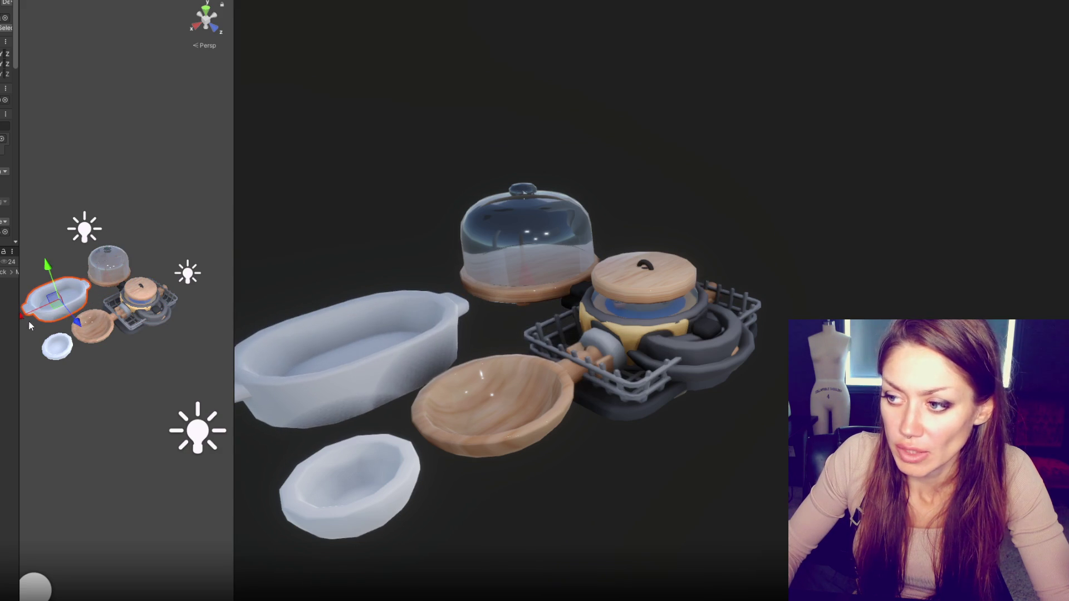